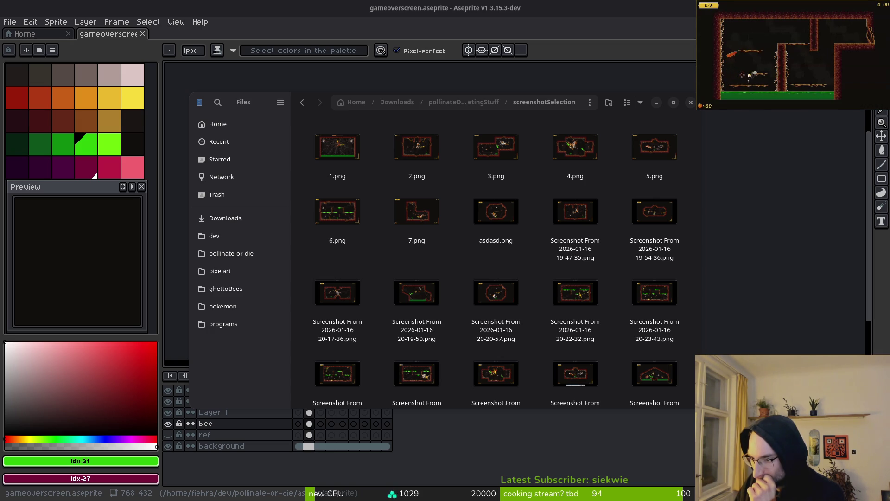
# Select the range of screenshots from 1.png through 7.png in the screenshotSelection folder.
pyautogui.click(337, 151)
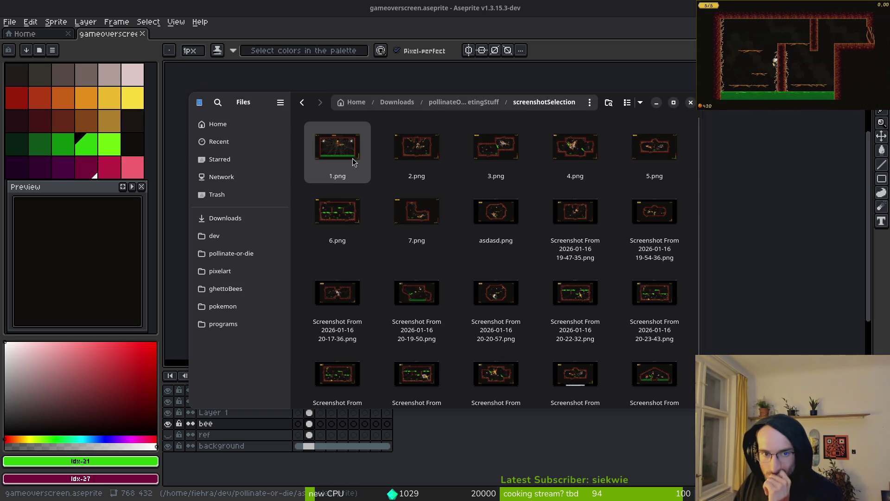
pyautogui.keyDown('shift'); pyautogui.click(412, 238); pyautogui.keyUp('shift')
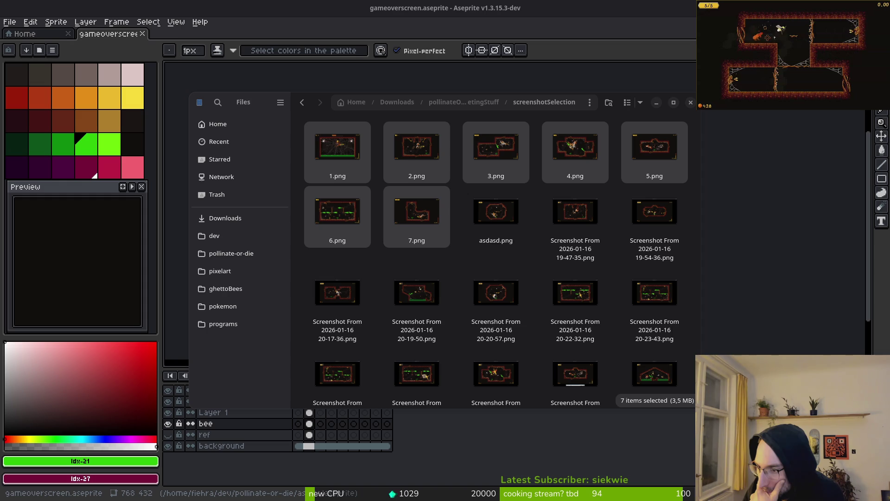
# Reduce the selection to 1.png alone with the Home key.
pyautogui.press('Home')
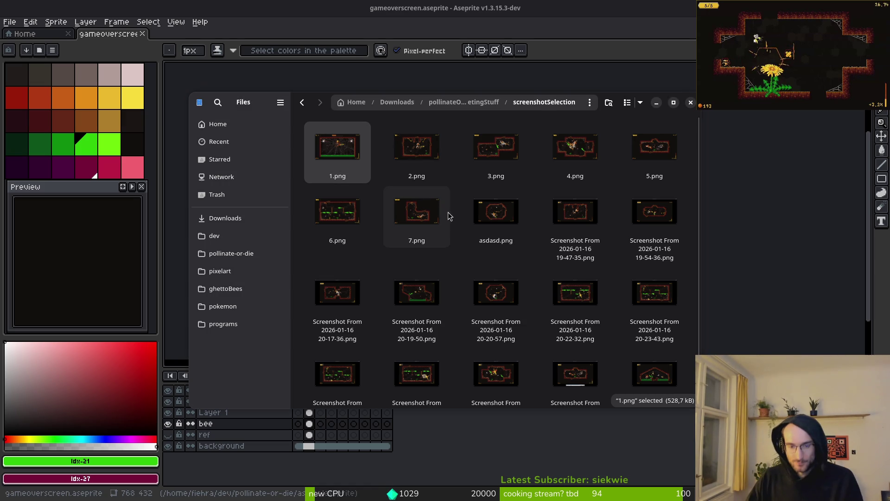
# Extend the selection from 1.png through 7.png again, keeping all seven chosen.
pyautogui.keyDown('shift'); pyautogui.click(424, 241); pyautogui.keyUp('shift')
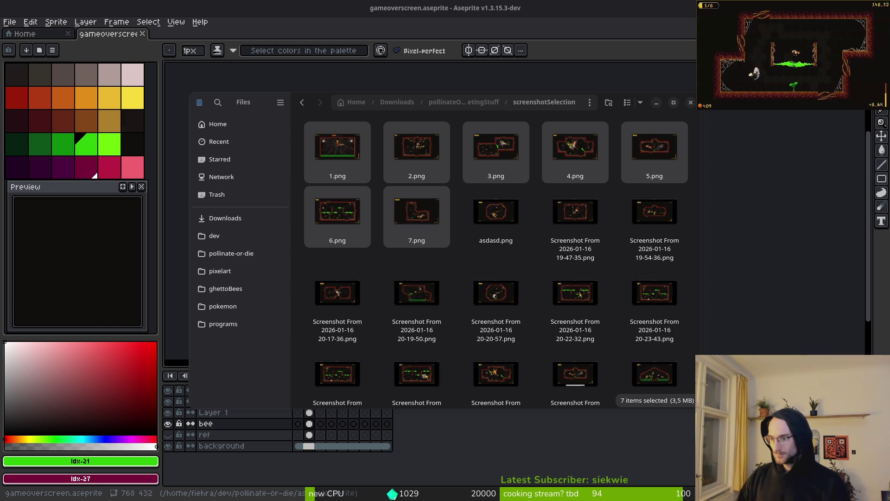
pyautogui.click(385, 160)
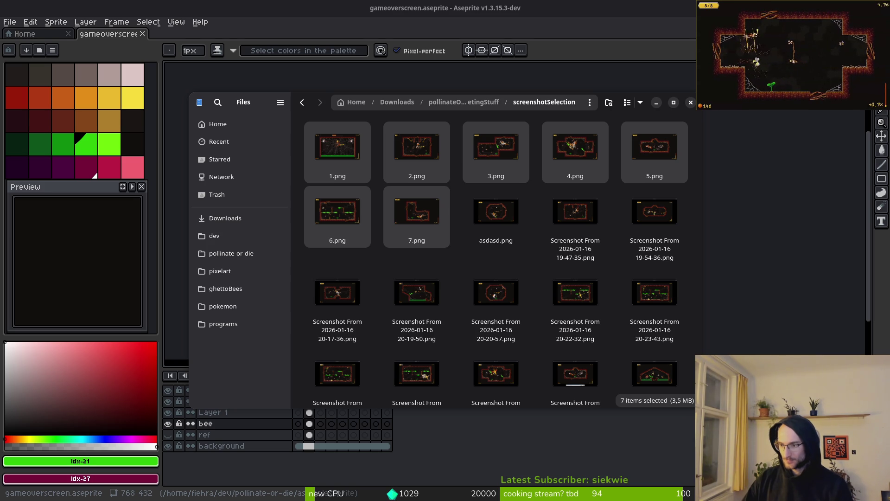
# Rename 1.png to spider.png.
pyautogui.click(341, 152)
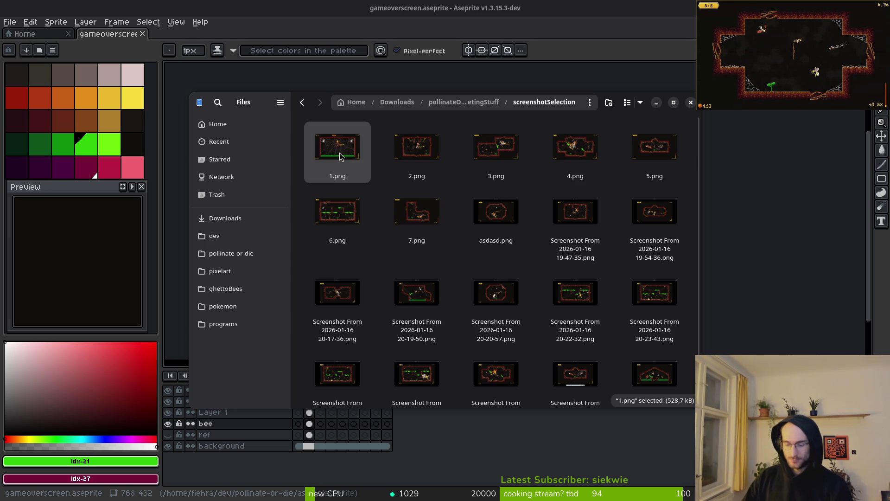
pyautogui.press('F2')
pyautogui.press('BackSpace')
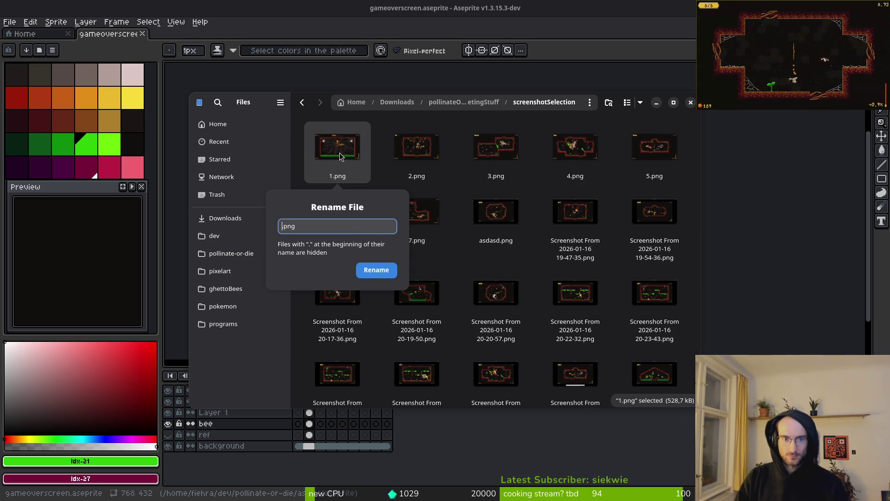
pyautogui.write('spider')
pyautogui.press('Return')
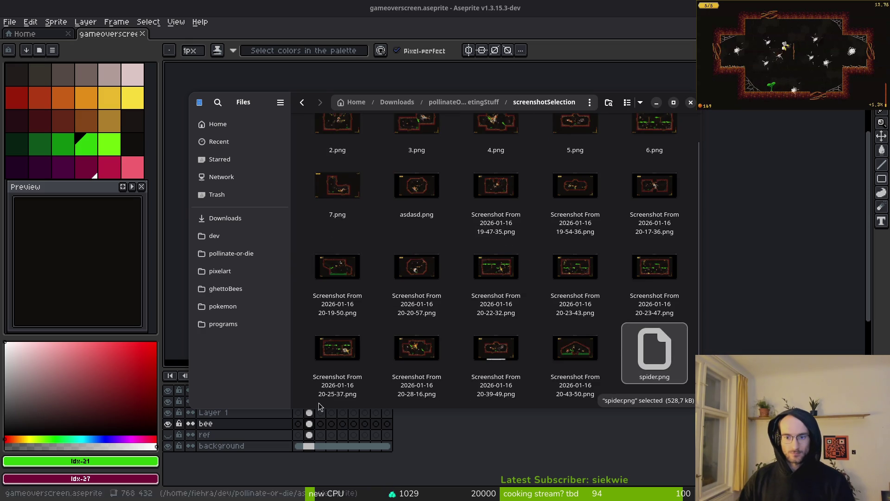
pyautogui.write('q')
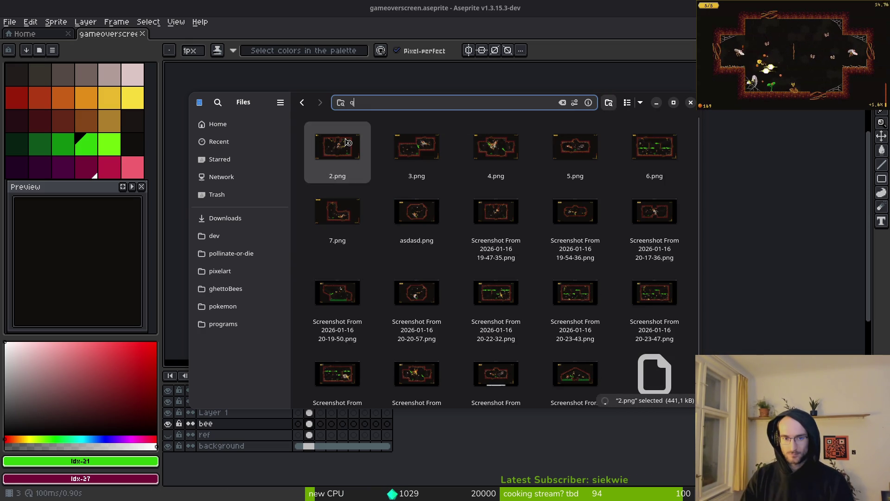
pyautogui.press('Escape')
# Rename 2.png to 2_1.png.
pyautogui.click(344, 141)
pyautogui.press('F2')
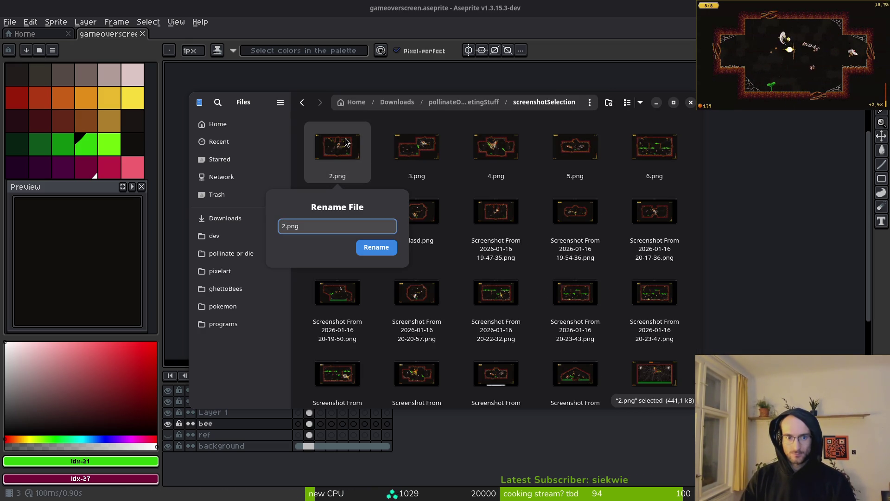
pyautogui.write('_1')
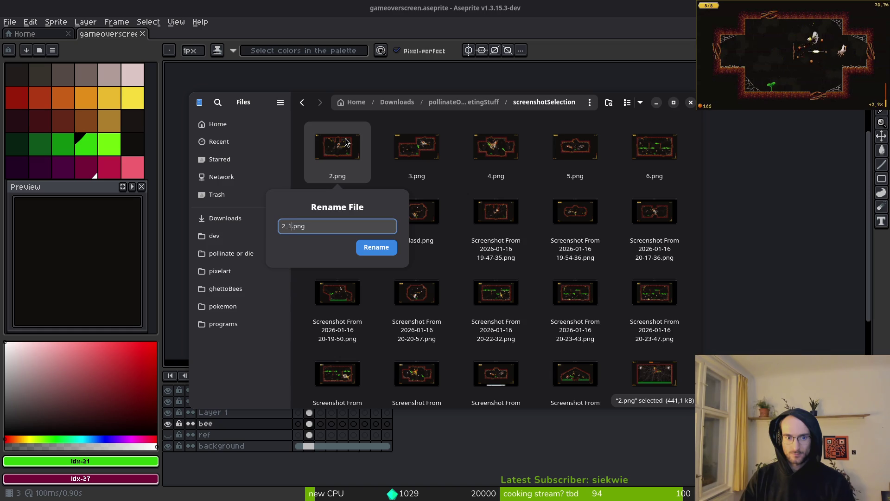
pyautogui.press('Return')
pyautogui.press('Right')
# Rename 3.png to 2_5.png and move the selection onto it.
pyautogui.press('F2')
pyautogui.write('2_5')
pyautogui.press('Return')
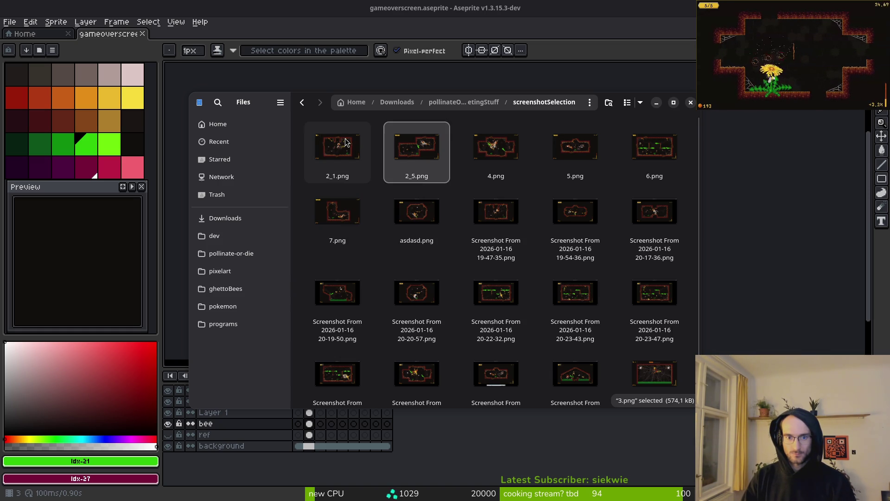
pyautogui.hotkey('ctrl', 'f')
pyautogui.press('Escape')
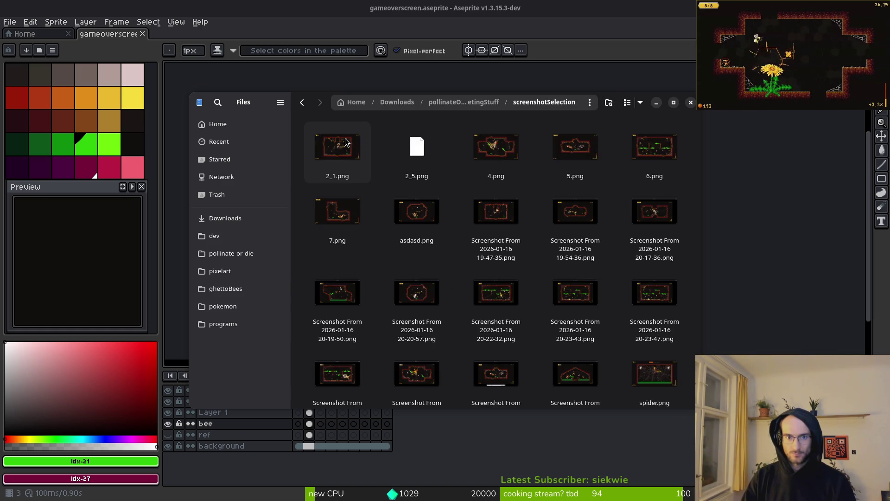
pyautogui.click(345, 142)
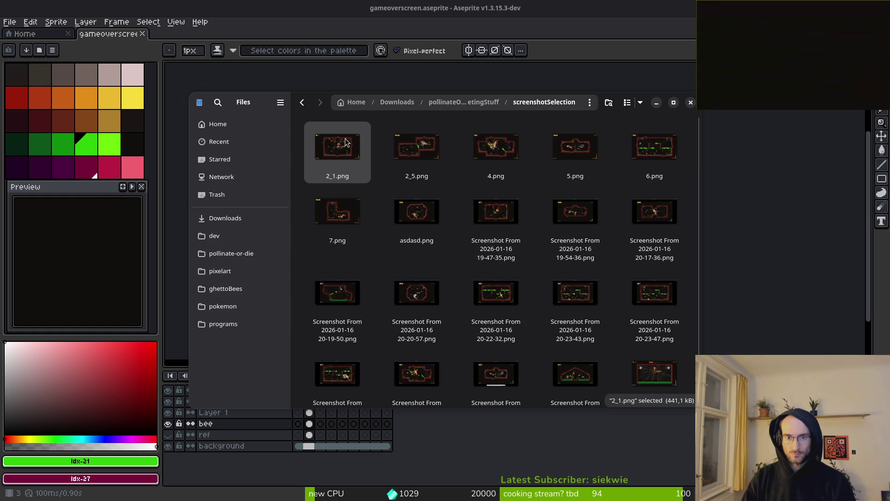
pyautogui.press('Right')
# Rename 2_5.png to 2_4.png and 4.png to 2_3.png.
pyautogui.press('F2')
pyautogui.write('2')
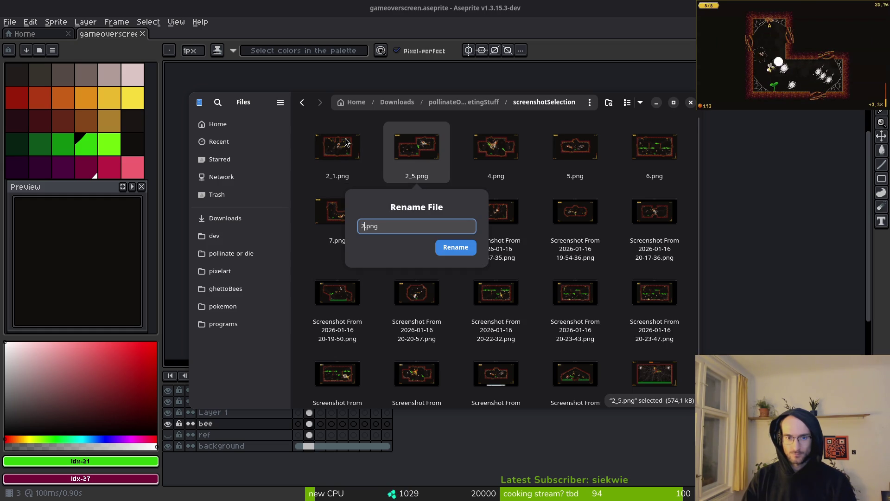
pyautogui.write('_')
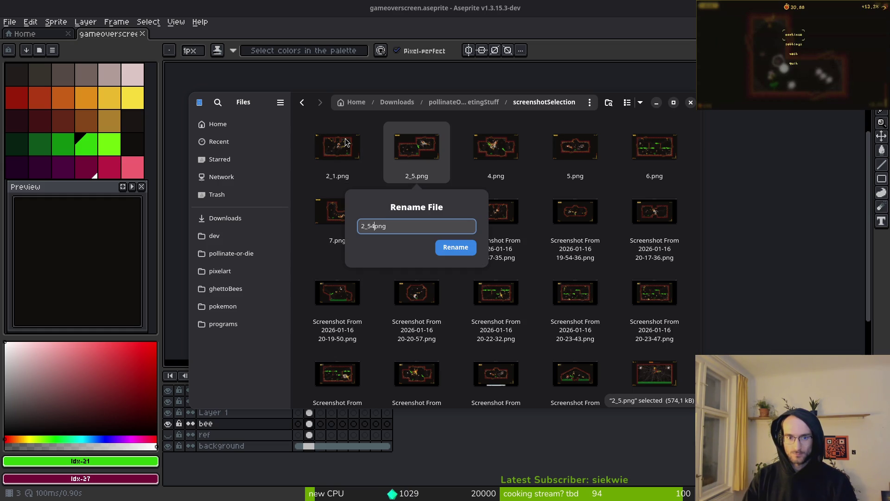
pyautogui.press('BackSpace')
pyautogui.press('Return')
pyautogui.press('Right')
pyautogui.press('F2')
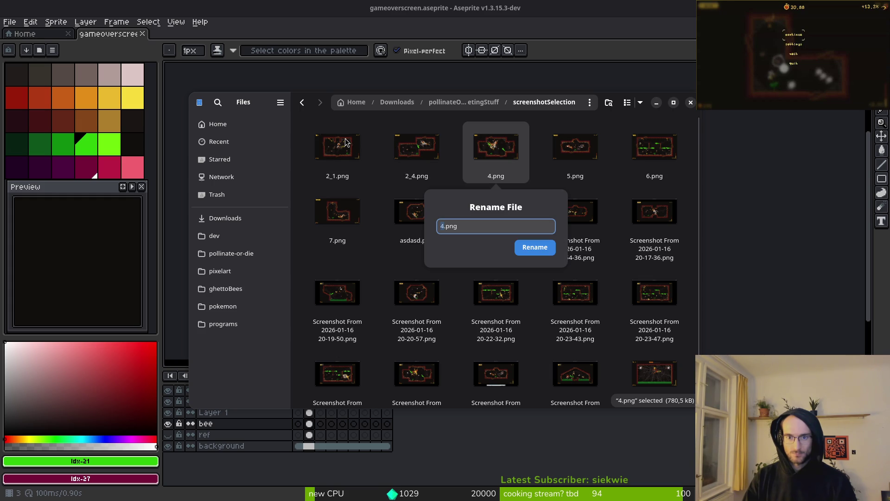
pyautogui.write('2')
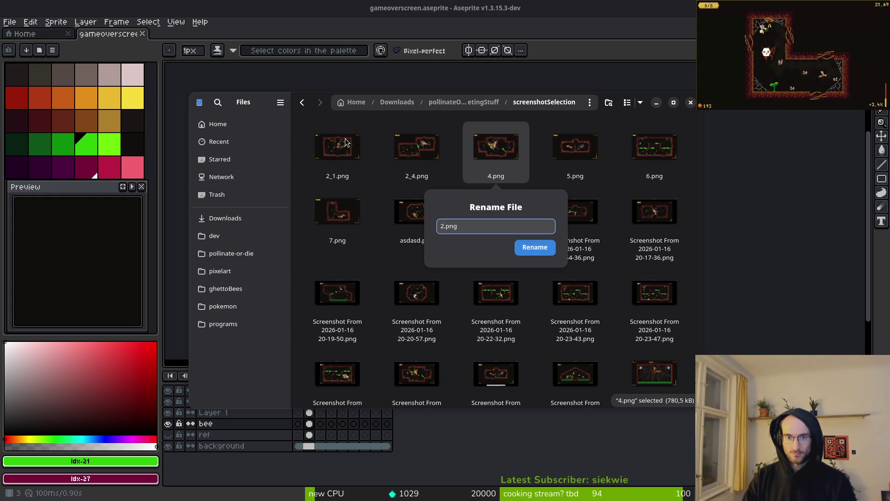
pyautogui.write('_')
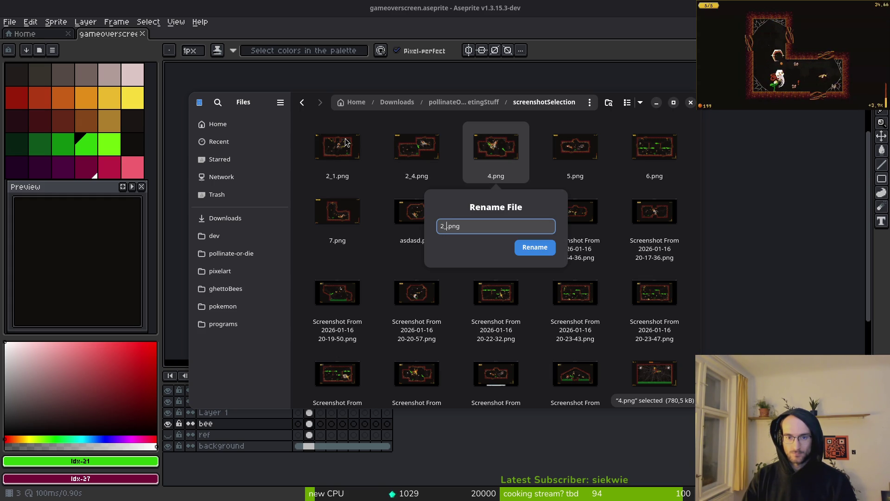
pyautogui.write('3')
pyautogui.press('Return')
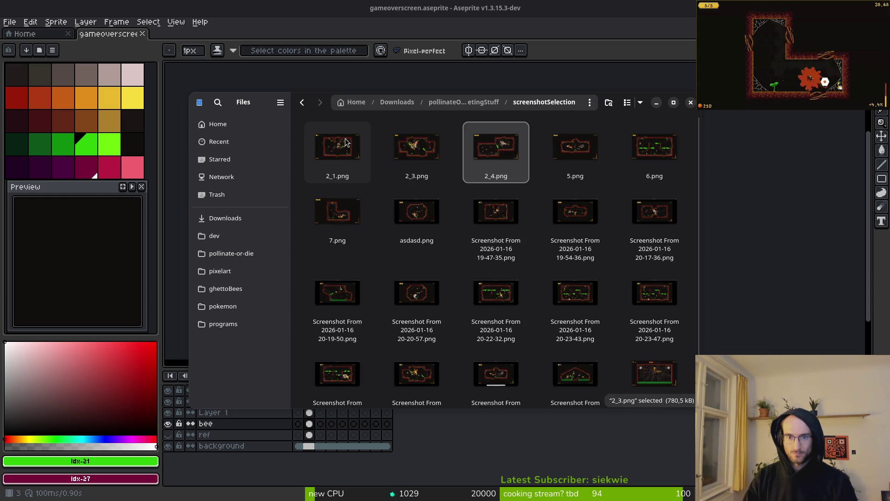
# Rename 5.png to 1_5.png and 6.png to 2_5.png.
pyautogui.press('Right')
pyautogui.press('Right')
pyautogui.press('F2')
pyautogui.write('1_')
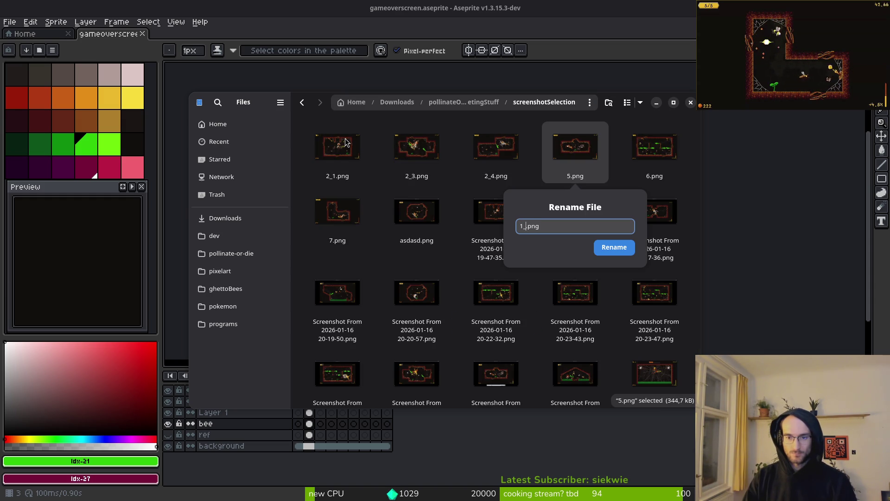
pyautogui.write('5')
pyautogui.press('Return')
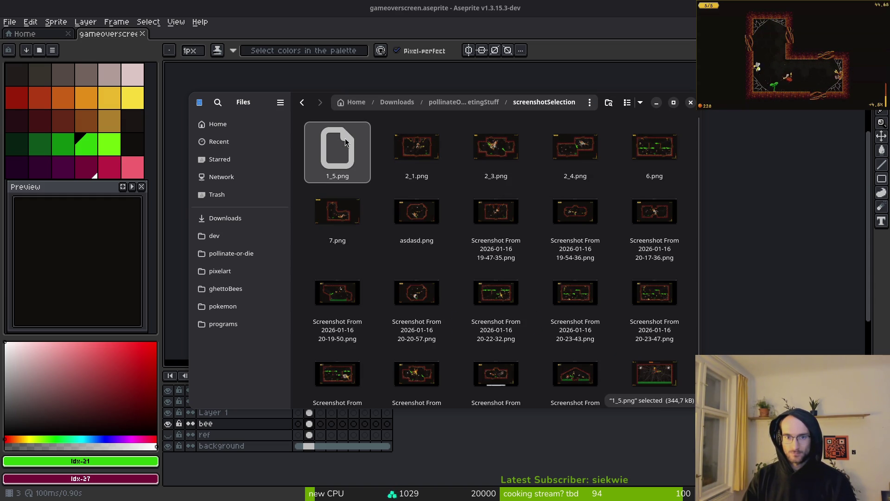
pyautogui.press('Right')
pyautogui.press('Right')
pyautogui.press('Right')
pyautogui.press('Right')
pyautogui.press('F2')
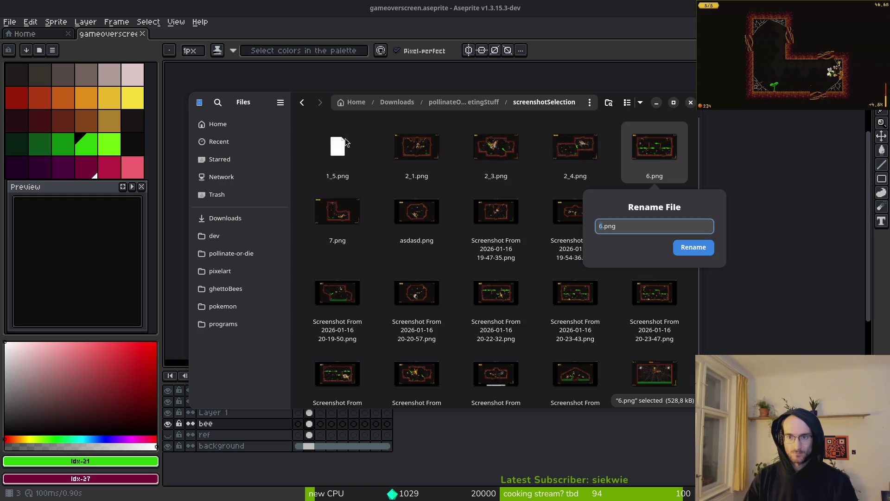
pyautogui.write('2_5')
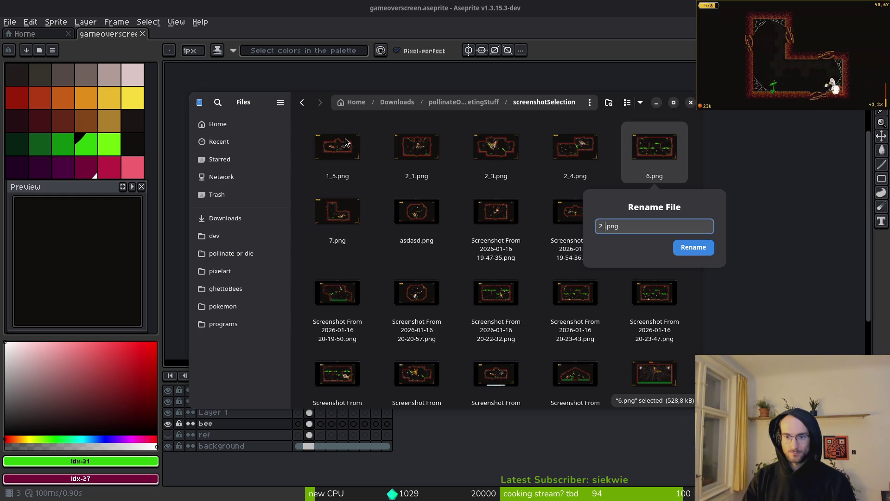
pyautogui.press('Return')
# Rename 7.png to 1_4.png.
pyautogui.press('Down')
pyautogui.press('Left')
pyautogui.press('Left')
pyautogui.press('Left')
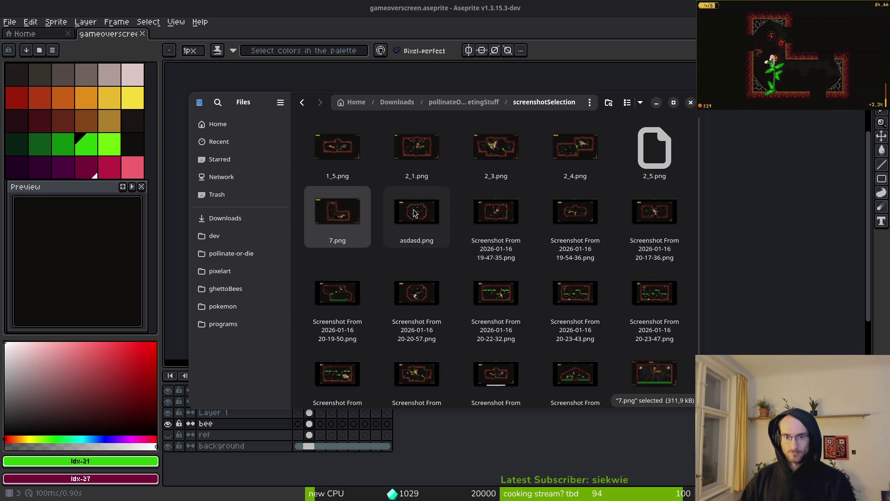
pyautogui.click(430, 260)
pyautogui.scroll(-1, 439, 261)
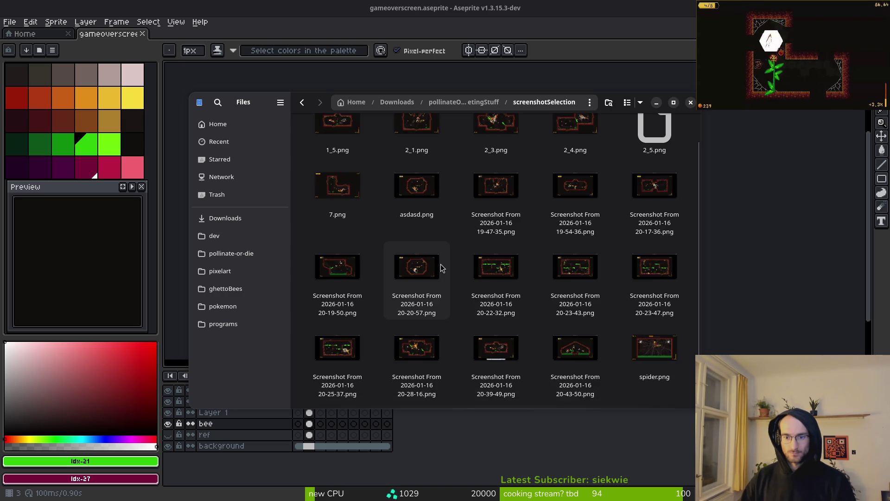
pyautogui.scroll(1, 407, 238)
pyautogui.click(340, 215)
pyautogui.write('q')
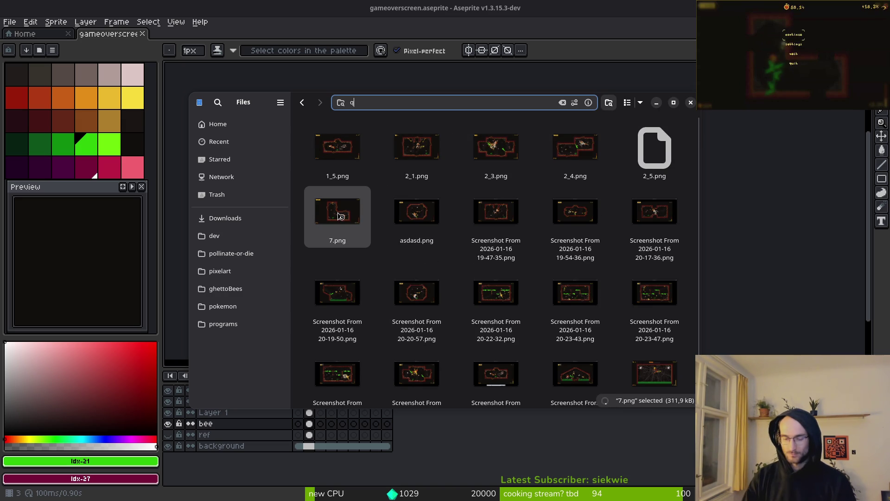
pyautogui.press('Escape')
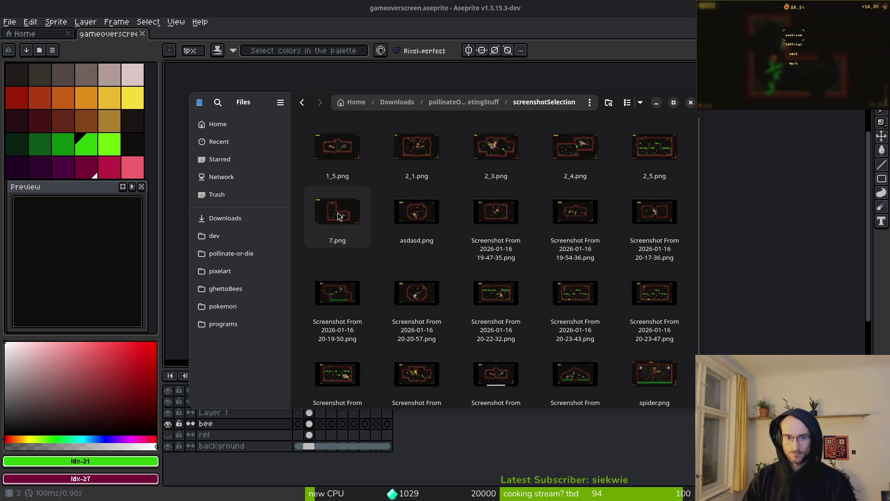
pyautogui.click(339, 215)
pyautogui.press('F2')
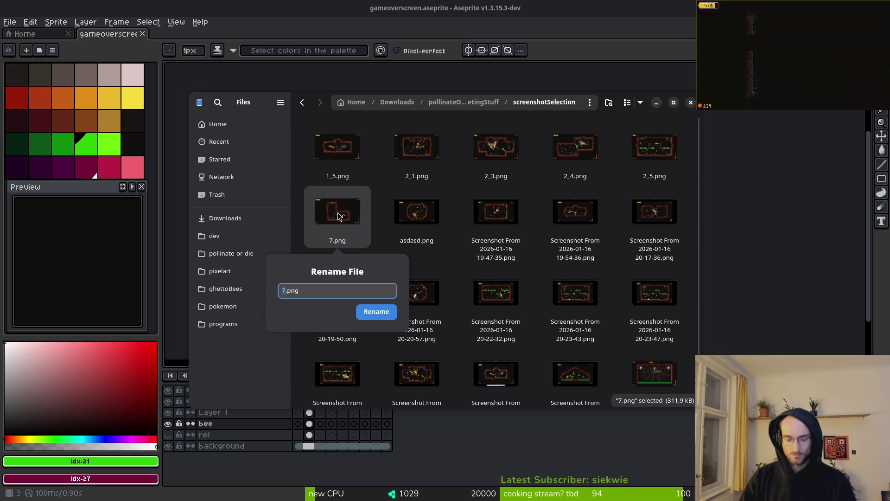
pyautogui.write('1_4')
pyautogui.press('Return')
# Select the renamed screenshots 1_4.png through 2_5.png together with spider.png.
pyautogui.scroll(-1, 678, 378)
pyautogui.click(677, 378)
pyautogui.scroll(1, 677, 378)
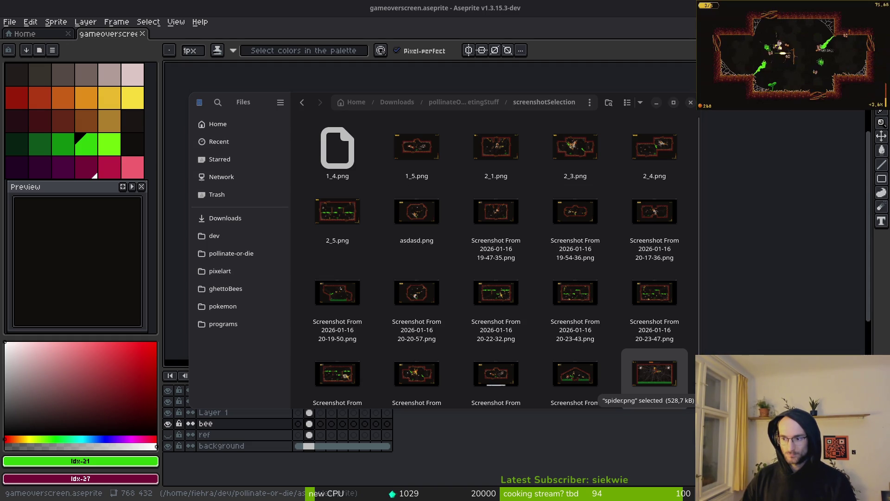
pyautogui.click(353, 154)
pyautogui.keyDown('shift'); pyautogui.click(337, 211); pyautogui.keyUp('shift')
pyautogui.scroll(-1, 653, 333)
pyautogui.keyDown('ctrl'); pyautogui.click(654, 334); pyautogui.keyUp('ctrl')
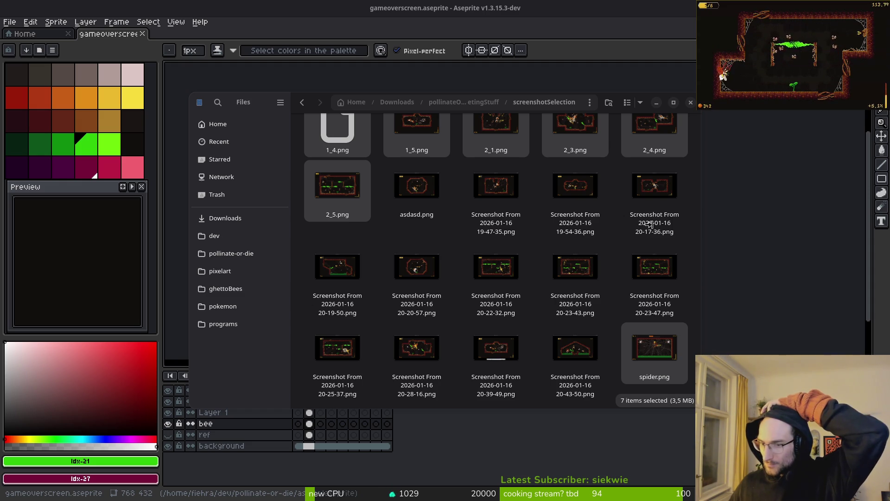
pyautogui.scroll(1, 531, 166)
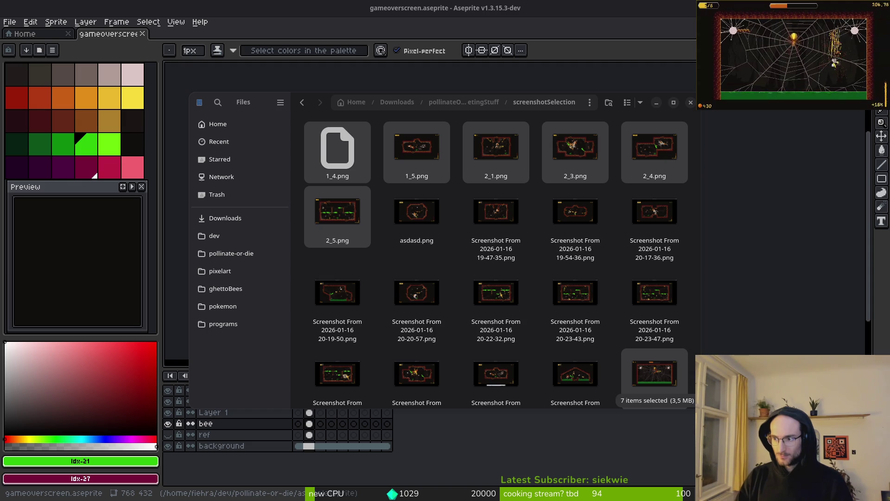
# Check the Steam screenshots-not-loading result and open the GitHub screenshots issue in a background tab.
pyautogui.hotkey('alt', 'Tab')
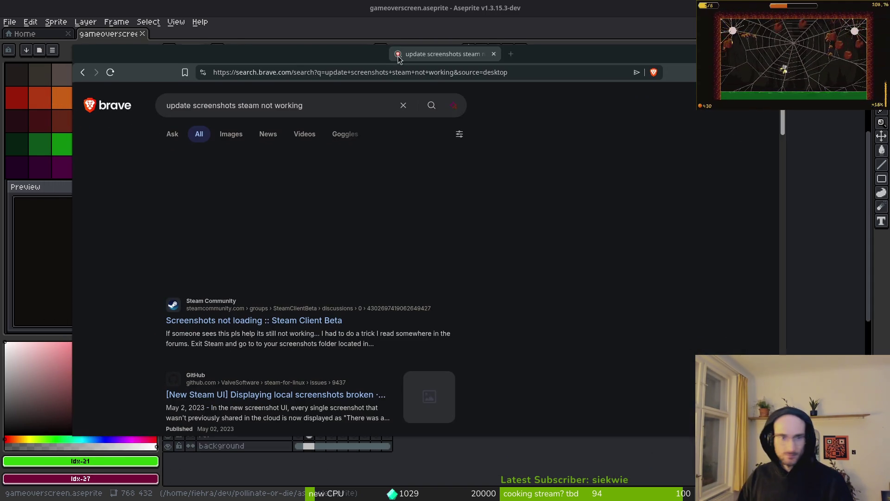
pyautogui.click(306, 325)
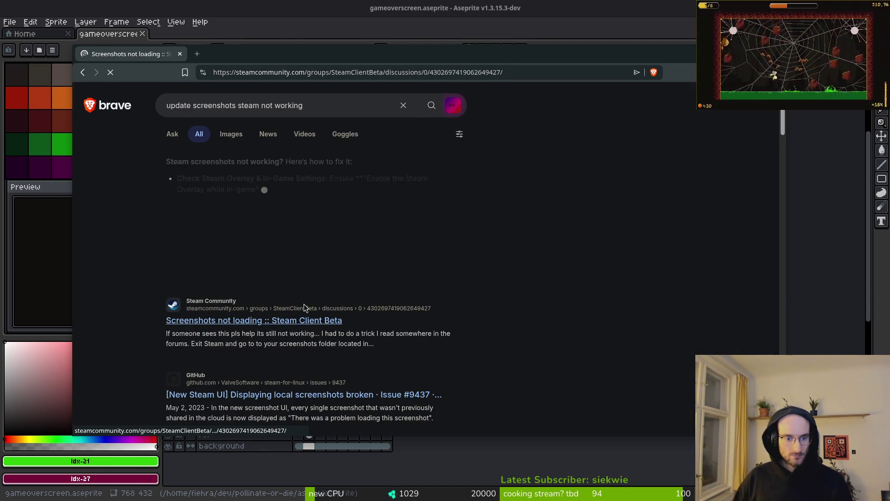
pyautogui.hotkey('alt', 'Left')
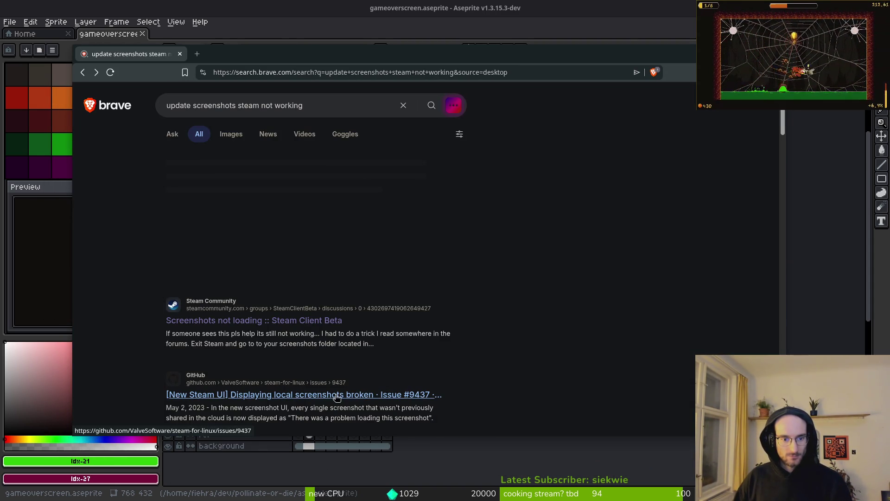
pyautogui.middleClick(312, 401)
# Open the Reddit 'Screenshots manager completely broken' thread in a background tab and switch to it.
pyautogui.scroll(-4, 122, 331)
pyautogui.scroll(-3, 129, 318)
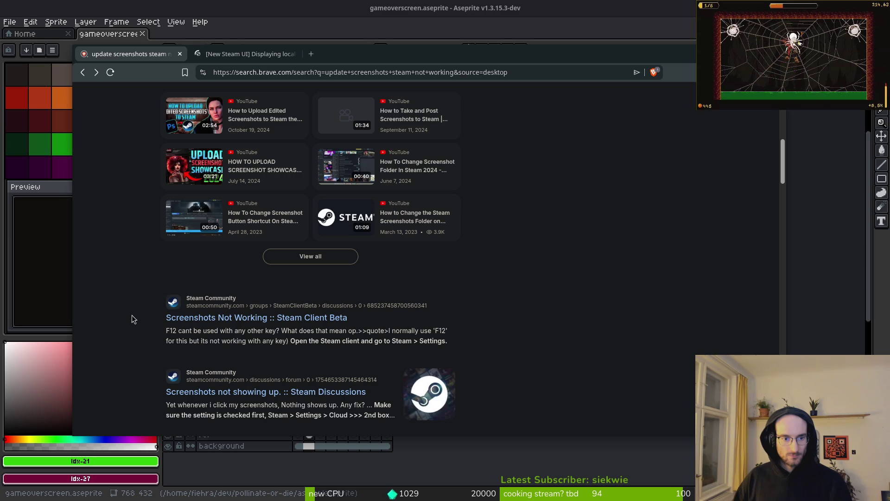
pyautogui.scroll(-3, 272, 316)
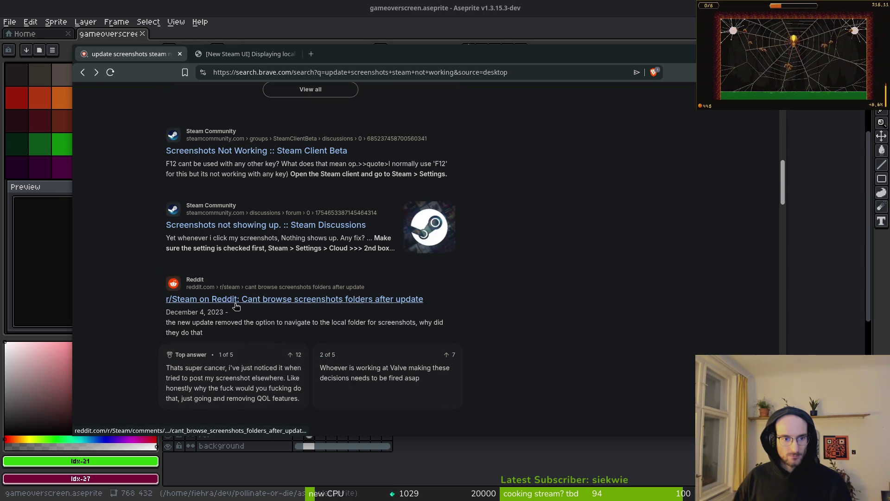
pyautogui.scroll(-4, 272, 303)
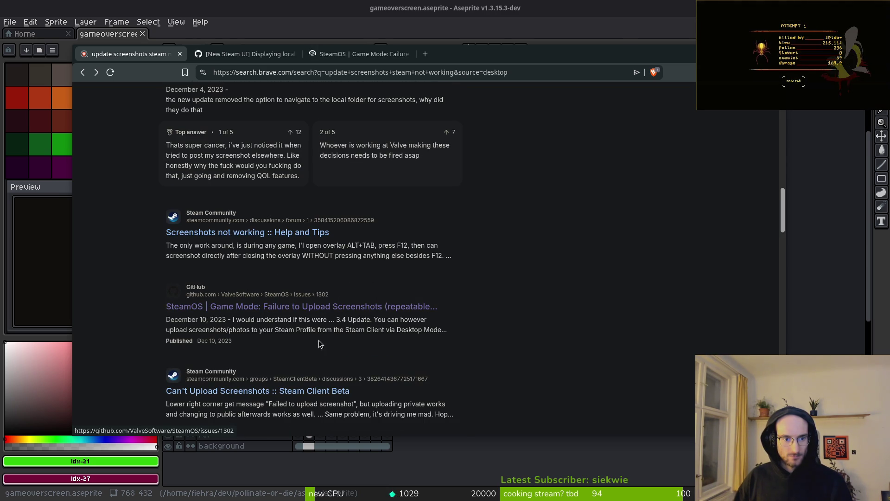
pyautogui.scroll(-4, 319, 357)
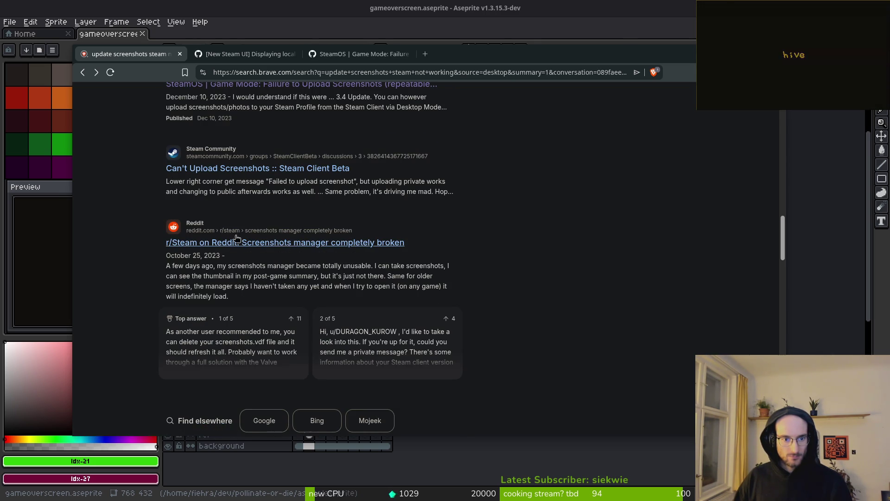
pyautogui.middleClick(293, 243)
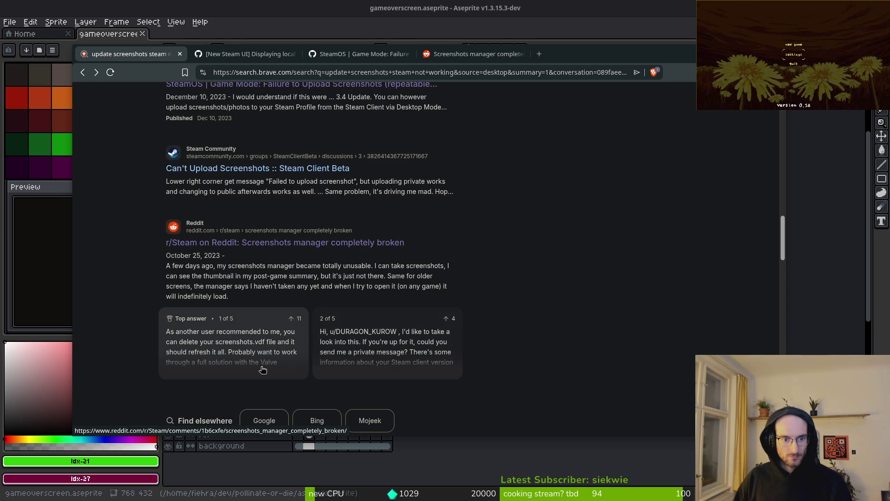
pyautogui.hotkey('ctrl', 'shift', 'Tab')
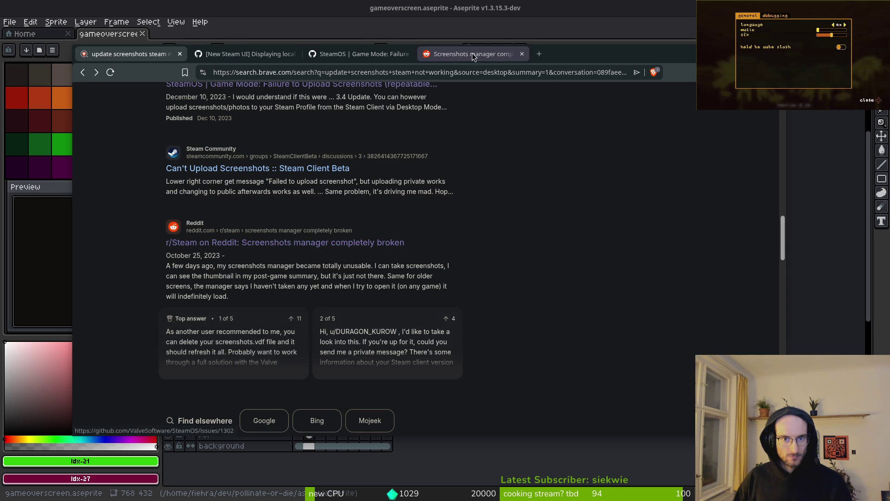
# Read through the Reddit thread's suggested fixes in the comments.
pyautogui.scroll(-5, 235, 272)
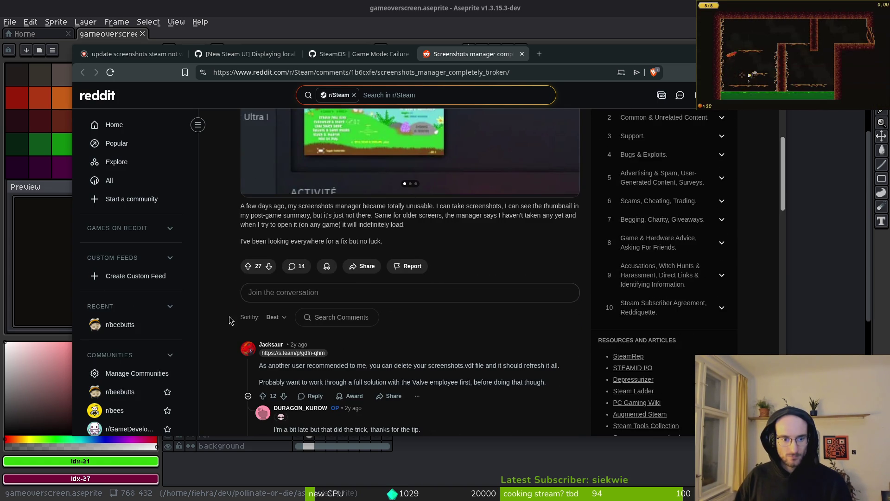
pyautogui.scroll(-5, 227, 318)
pyautogui.scroll(7, 231, 323)
pyautogui.scroll(-5, 232, 323)
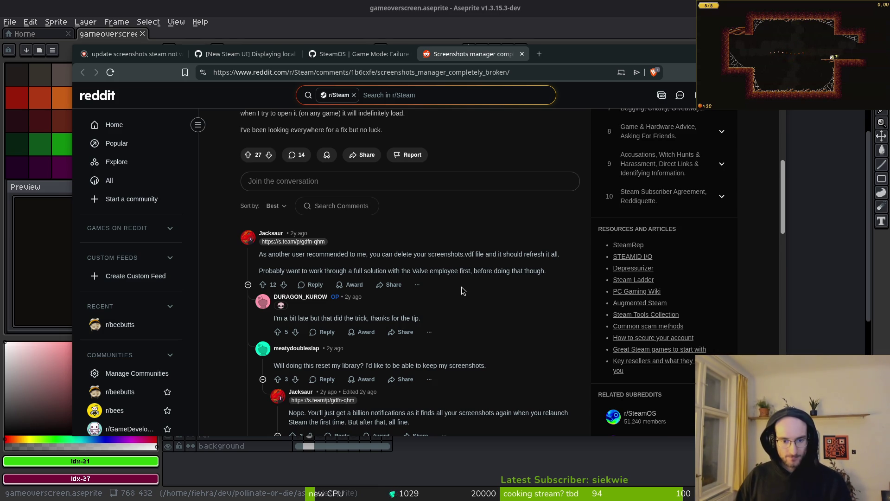
pyautogui.scroll(-1, 462, 291)
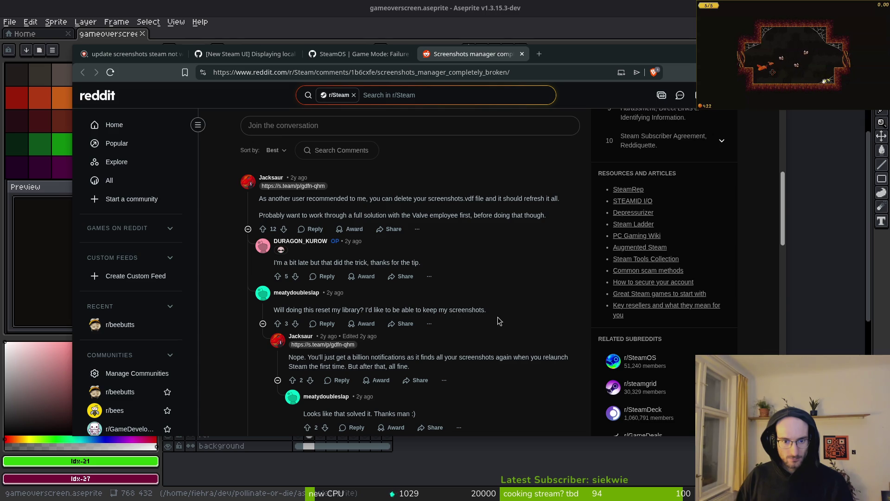
pyautogui.scroll(-2, 380, 361)
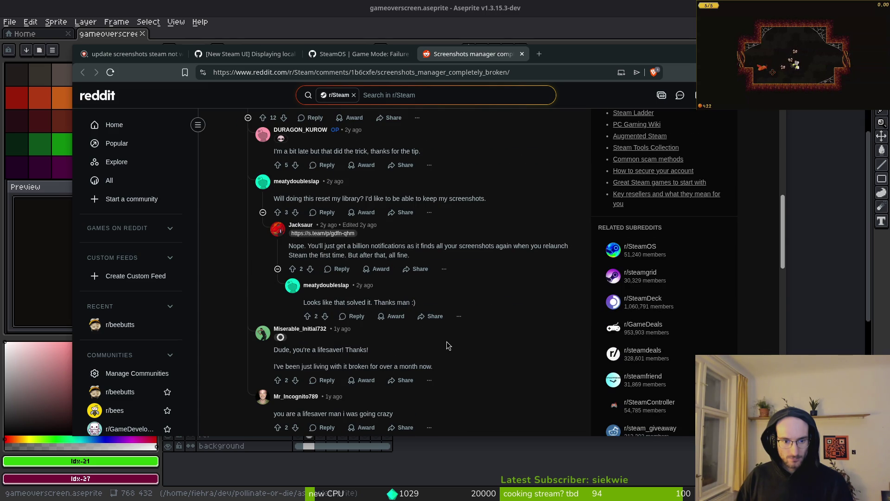
pyautogui.scroll(-1, 447, 345)
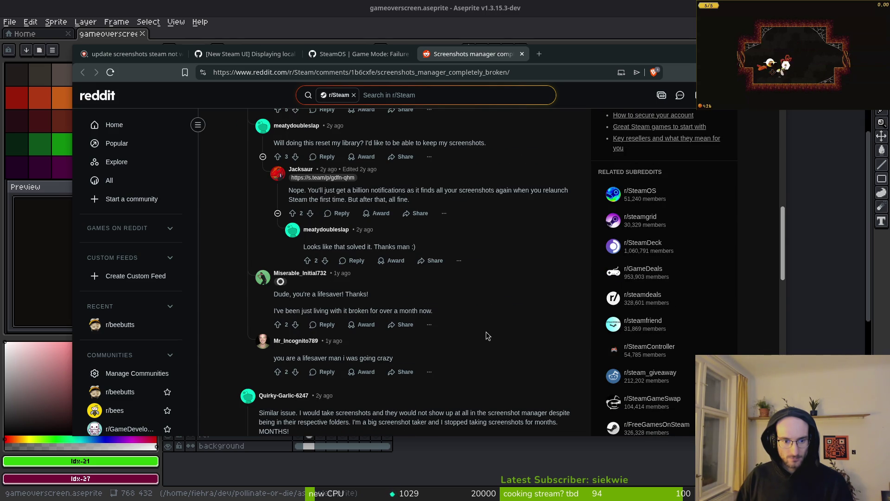
pyautogui.scroll(-2, 486, 332)
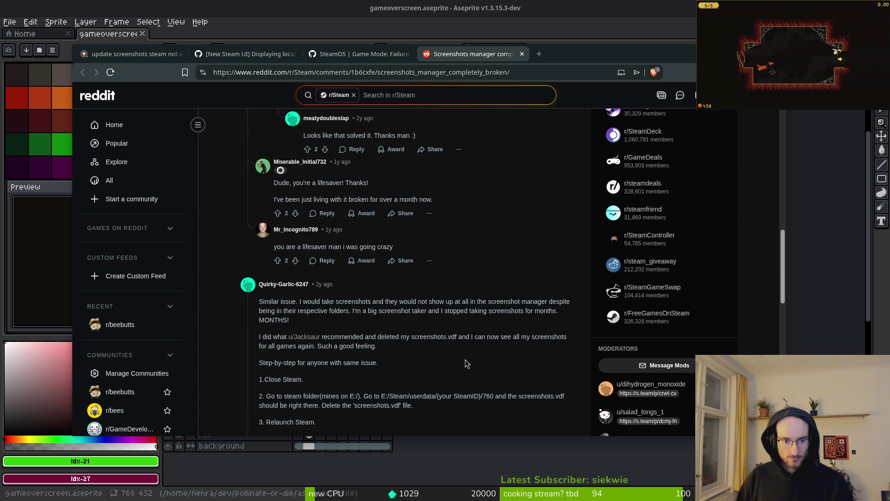
pyautogui.scroll(-3, 448, 369)
# Look over the SteamOS and steam-for-linux GitHub issues, then return to the search results.
pyautogui.click(355, 60)
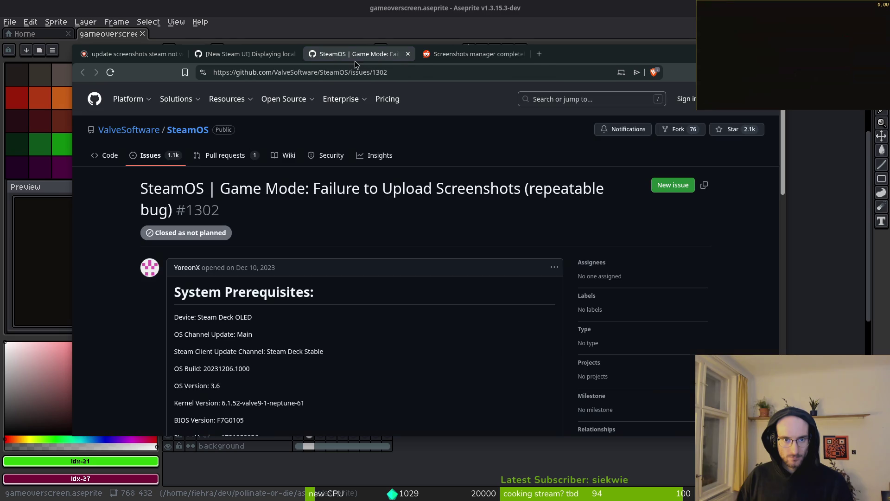
pyautogui.click(245, 54)
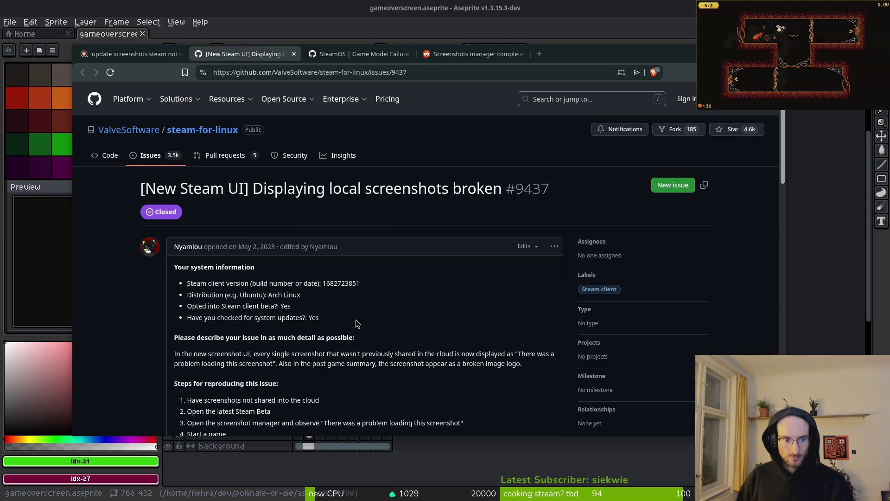
pyautogui.click(126, 50)
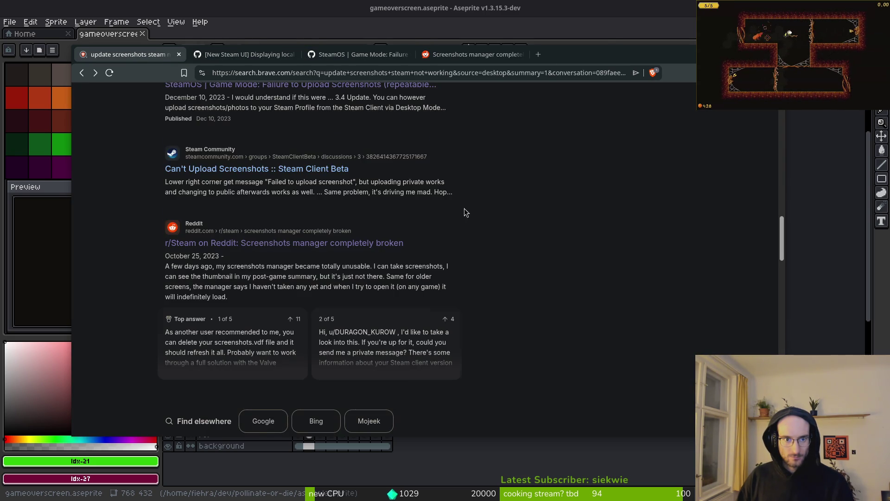
# Search for 'updating screenshots steam failing' and open the 'Can't Upload Screenshots' thread in a new tab.
pyautogui.scroll(15, 465, 221)
pyautogui.tripleClick(323, 105)
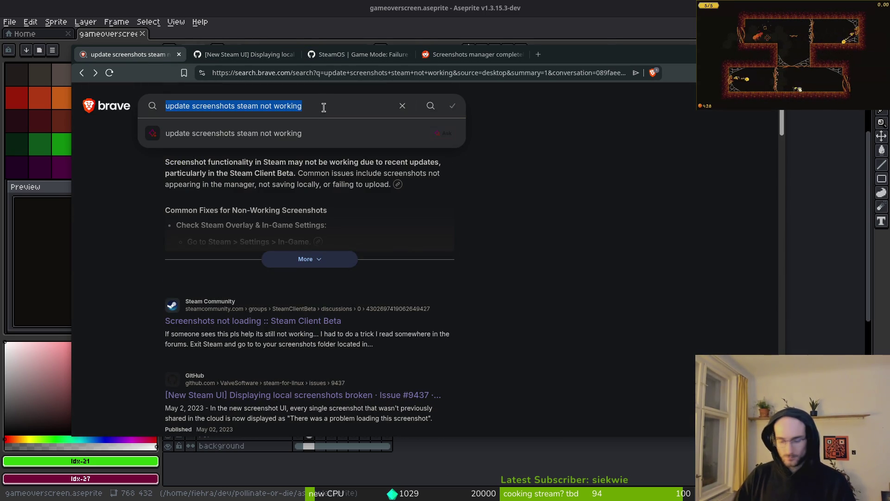
pyautogui.write('steam')
pyautogui.press('BackSpace')
pyautogui.press('BackSpace')
pyautogui.press('BackSpace')
pyautogui.write('updating screenshots steam')
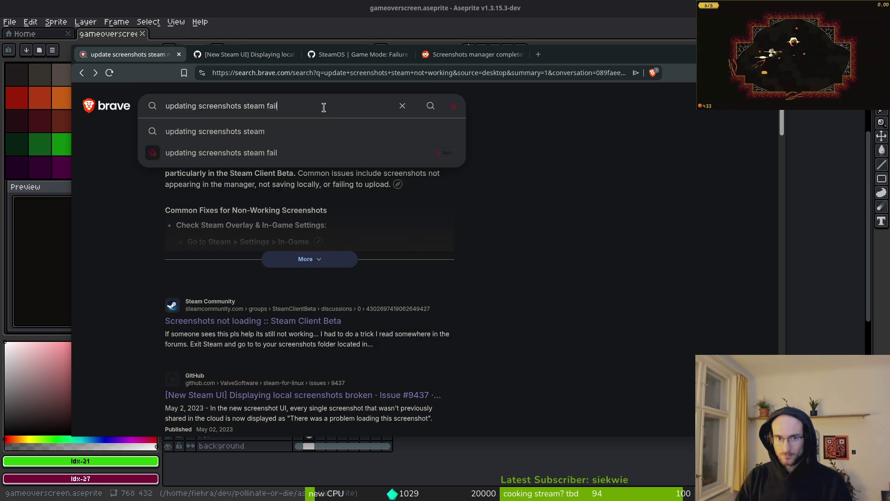
pyautogui.write('lling')
pyautogui.click(388, 133)
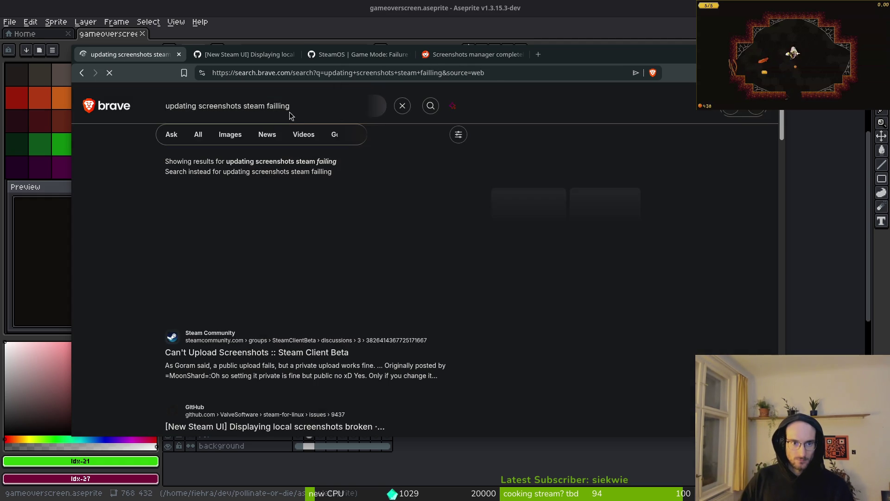
pyautogui.click(279, 105)
pyautogui.press('BackSpace')
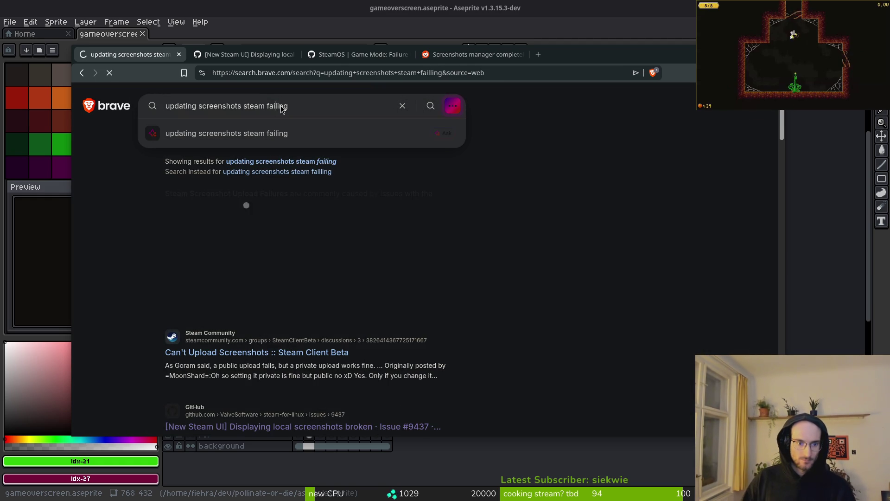
pyautogui.press('Return')
pyautogui.middleClick(232, 321)
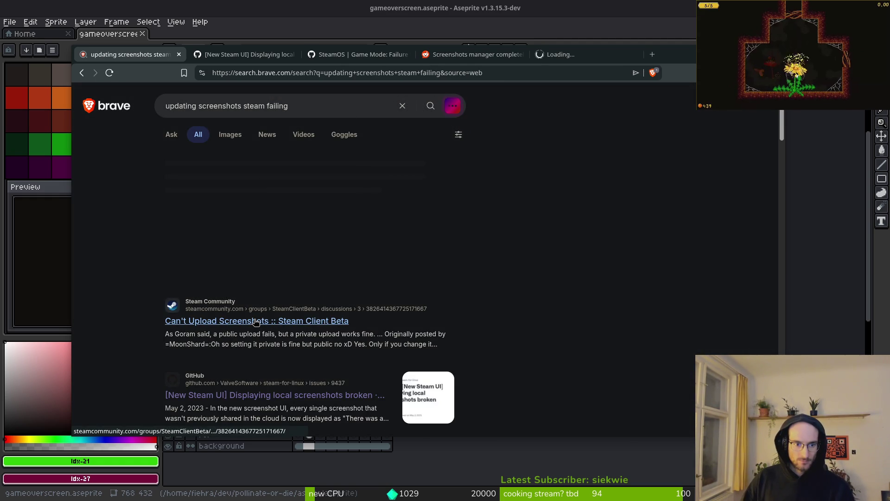
# Read the Steam Community 'Can't Upload Screenshots' discussion.
pyautogui.click(579, 54)
pyautogui.scroll(-3, 215, 270)
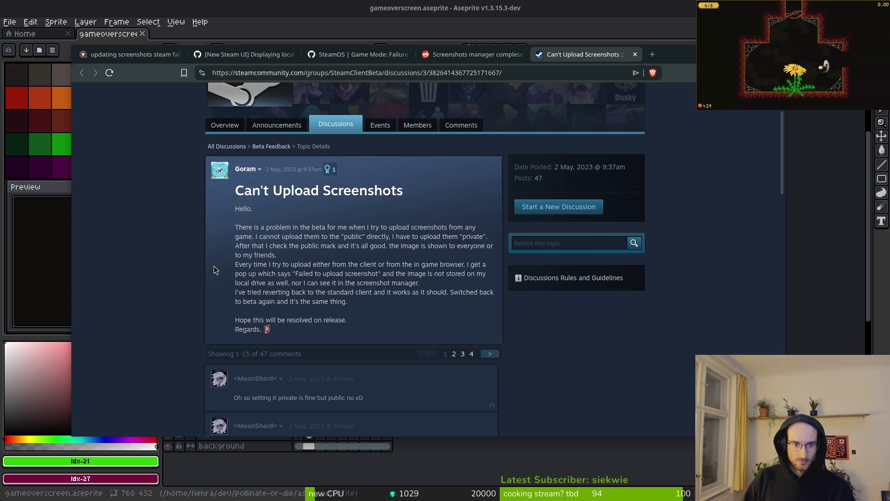
pyautogui.scroll(-3, 157, 279)
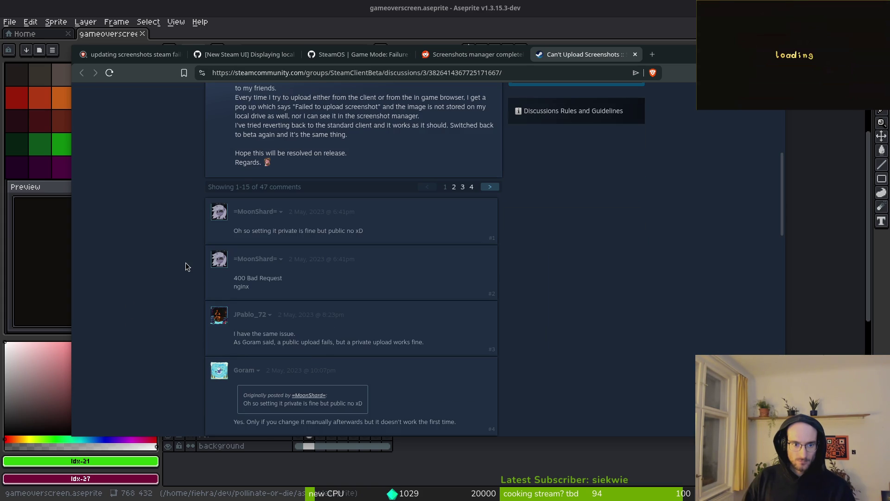
pyautogui.scroll(-3, 185, 266)
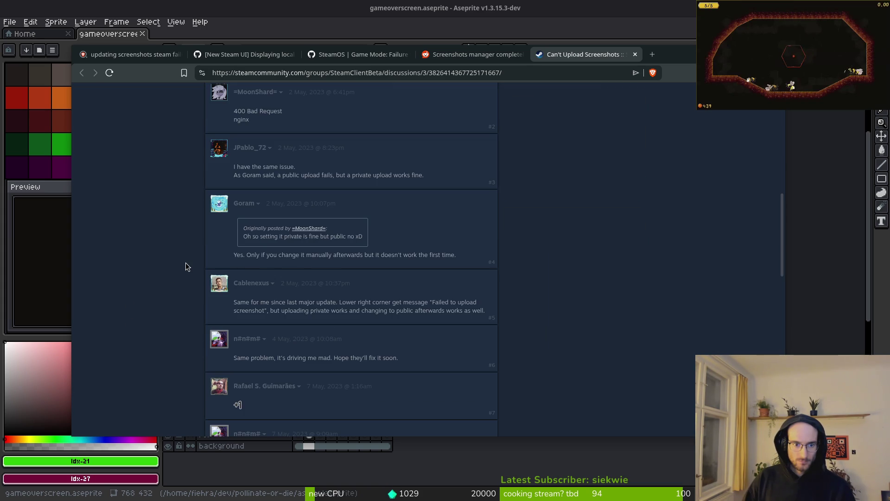
pyautogui.scroll(-3, 186, 263)
# Return to the search results and open the Appuals '[FIXED] Steam Image Failed to Upload' article in the background.
pyautogui.click(469, 54)
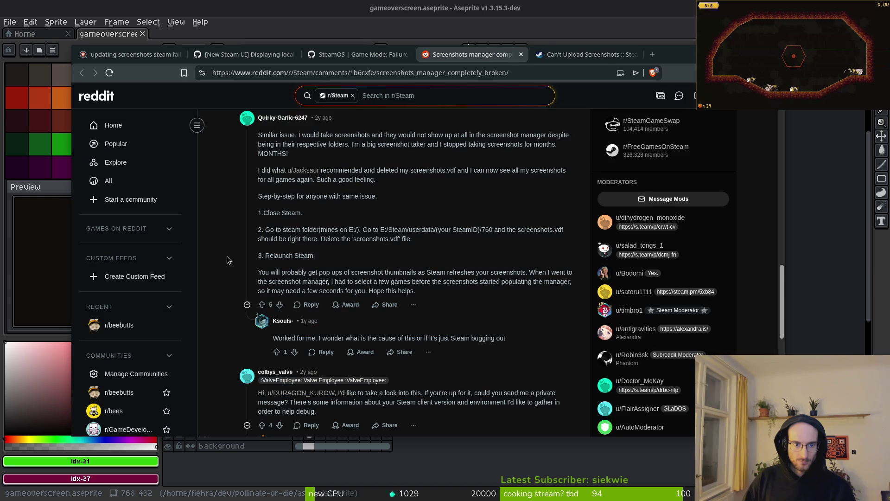
pyautogui.click(586, 54)
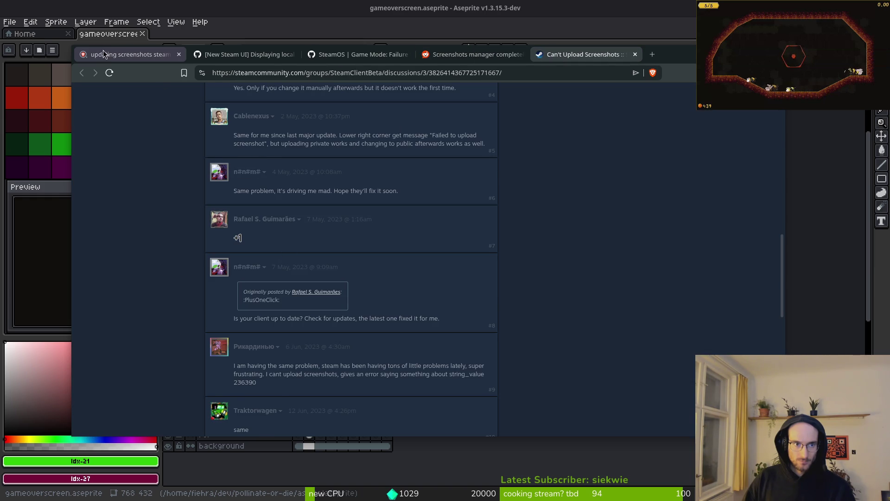
pyautogui.click(130, 55)
pyautogui.scroll(-10, 130, 302)
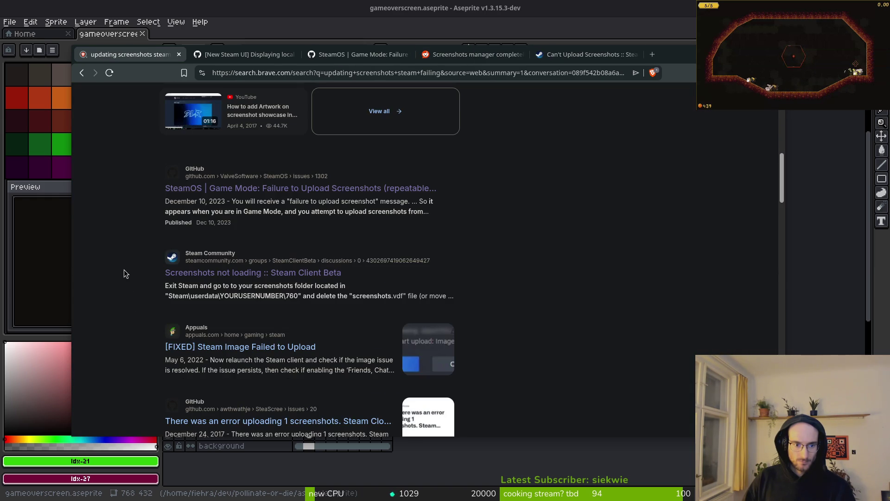
pyautogui.middleClick(271, 347)
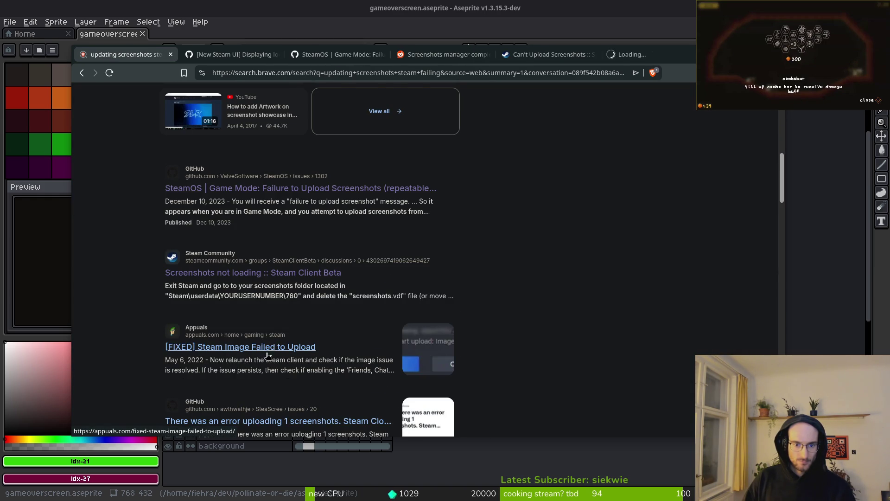
# Skim the Appuals '[FIXED] Steam Image Failed to Upload' article, then close its tab.
pyautogui.scroll(-3, 158, 356)
pyautogui.scroll(-4, 288, 309)
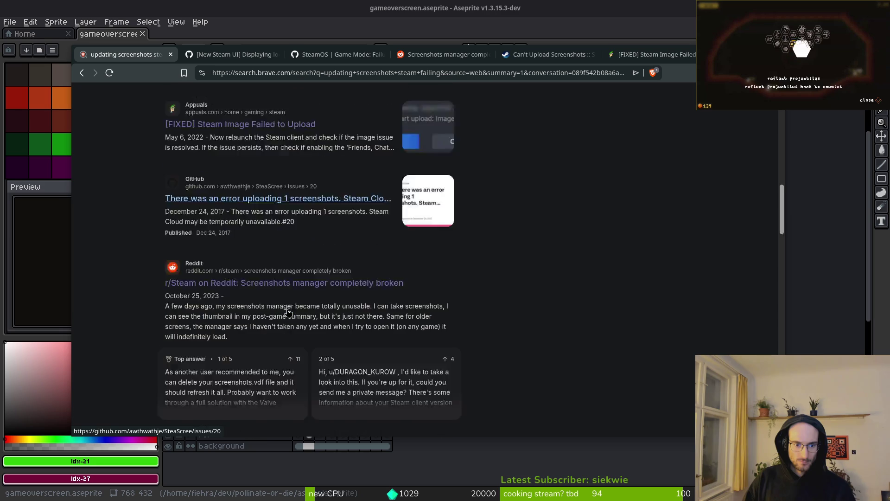
pyautogui.click(651, 54)
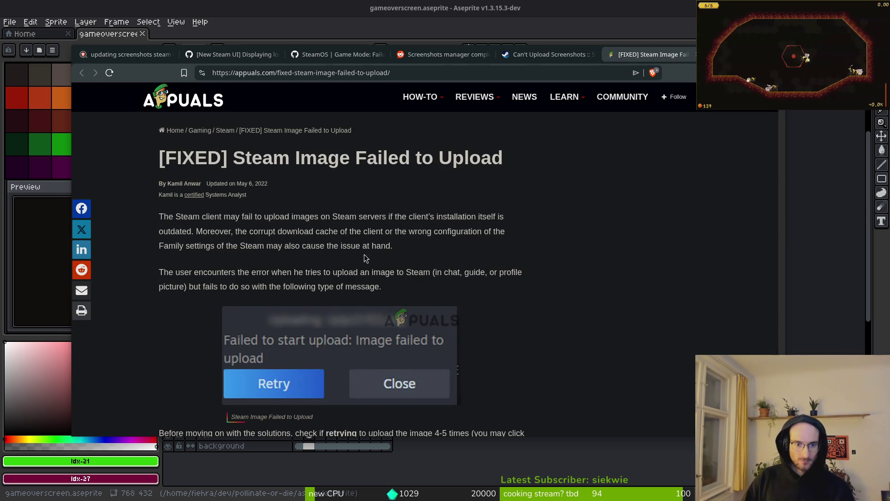
pyautogui.scroll(-5, 402, 271)
pyautogui.scroll(-20, 399, 310)
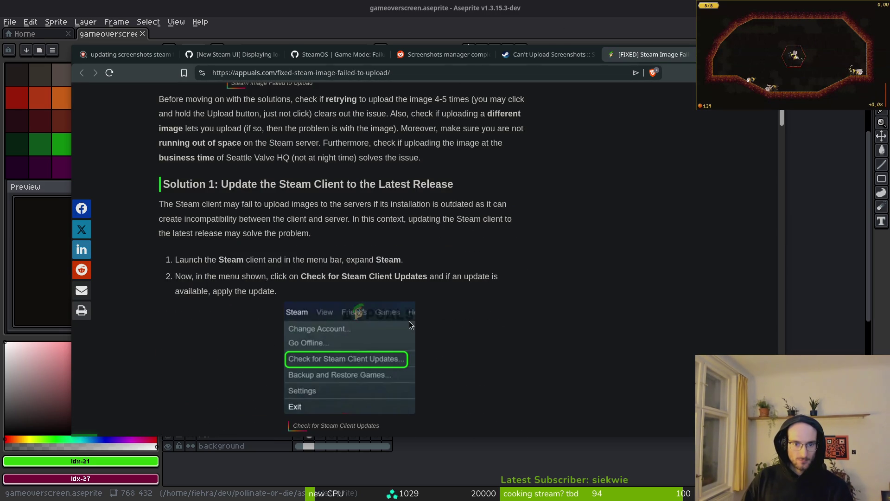
pyautogui.hotkey('ctrl', 'w')
pyautogui.hotkey('ctrl', 'w')
pyautogui.hotkey('ctrl', 'w')
pyautogui.hotkey('ctrl', 'w')
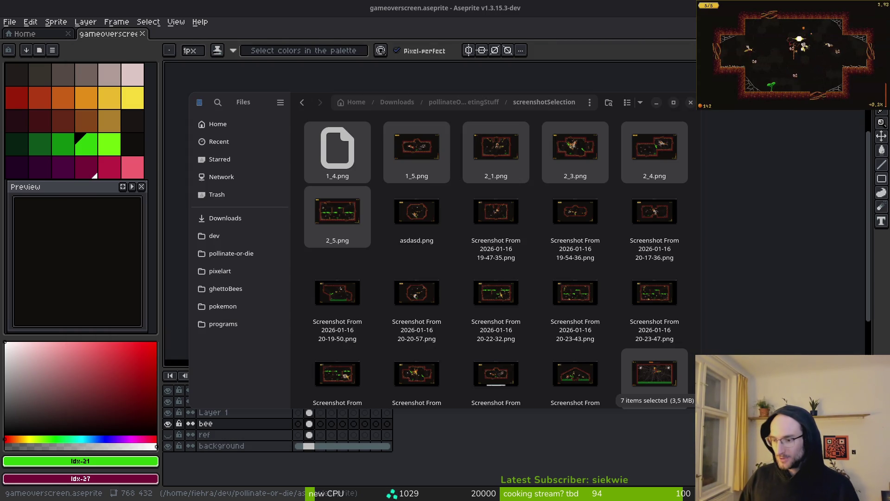
# Close the screenshotSelection Files window, then switch to the terminal workspace and show the window overview.
pyautogui.hotkey('alt', 'Tab')
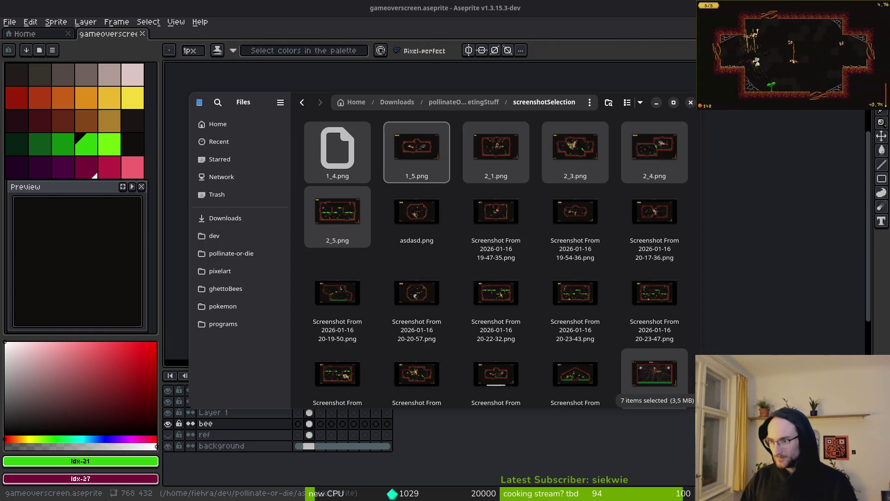
pyautogui.hotkey('ctrl', 'w')
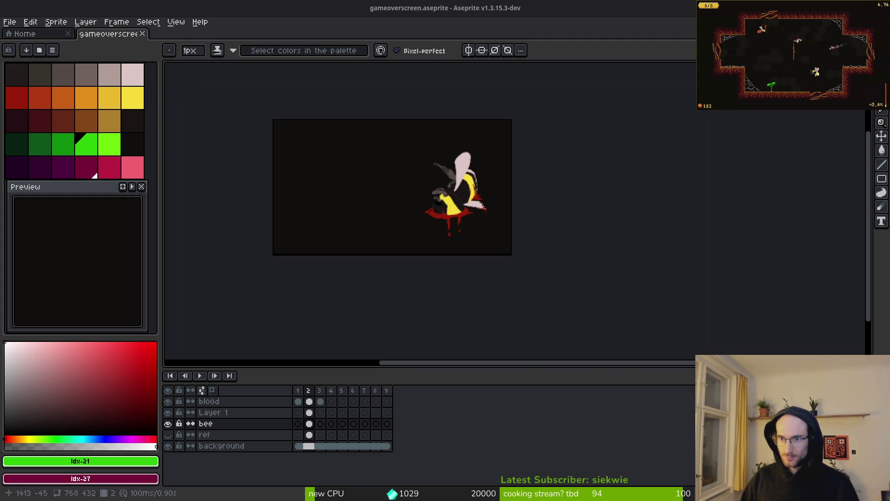
pyautogui.press('super+2')
pyautogui.press('super')
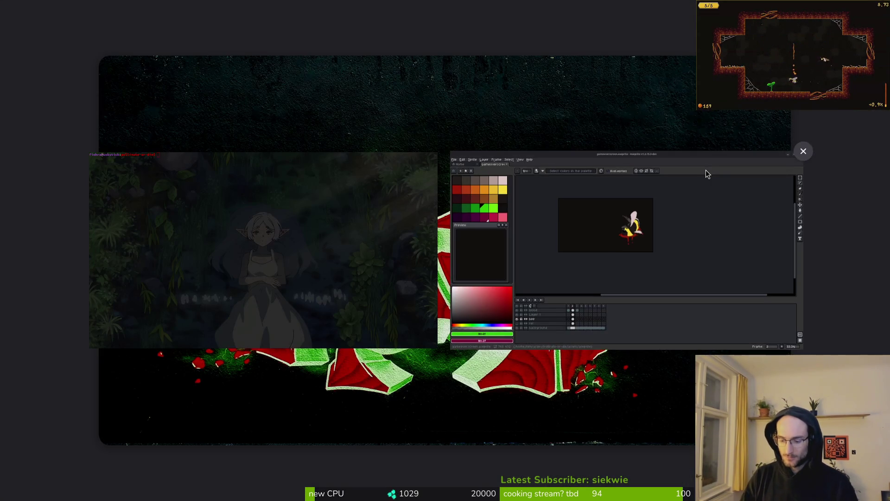
pyautogui.press('super')
pyautogui.press('super')
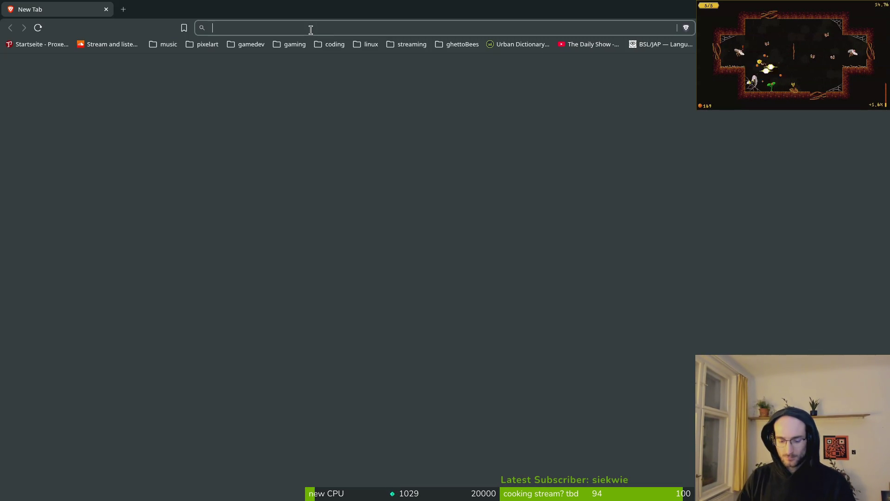
# Play a YouTube track from the 'music' bookmarks, then load Steamworks in the other browser via 'steam'.
pyautogui.click(176, 48)
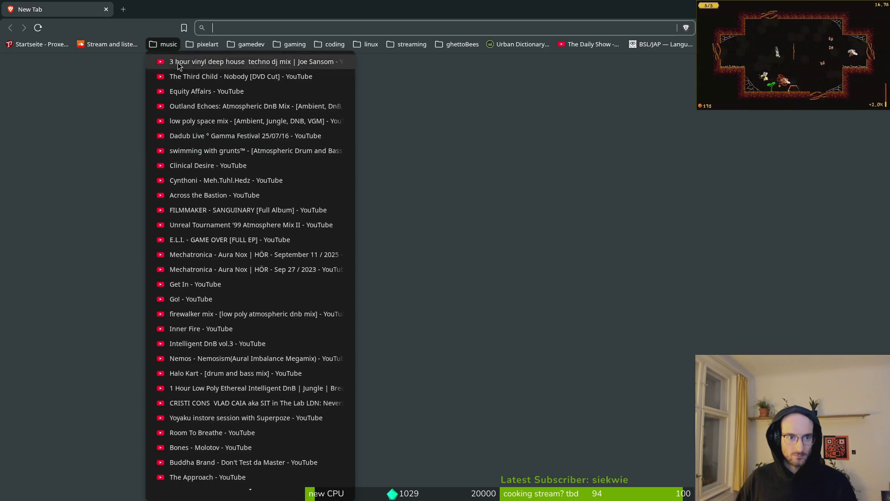
pyautogui.click(227, 150)
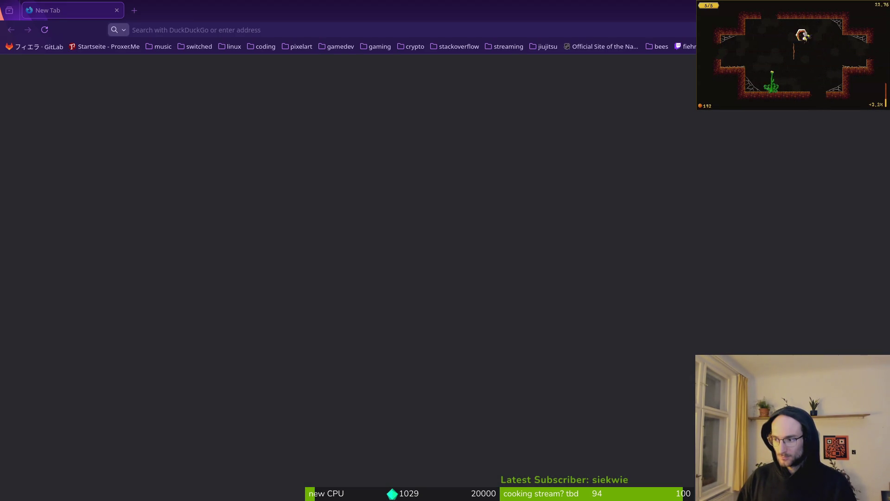
pyautogui.hotkey('alt', 'Tab')
pyautogui.hotkey('alt', 'Tab')
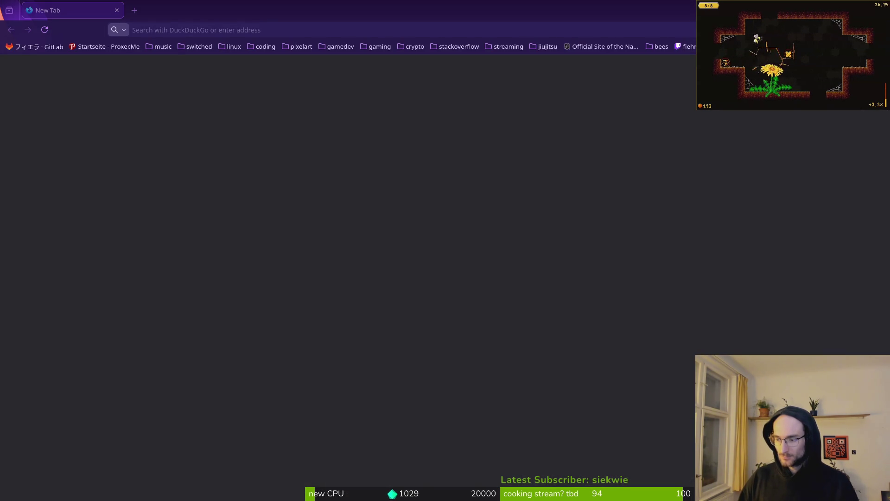
pyautogui.click(195, 30)
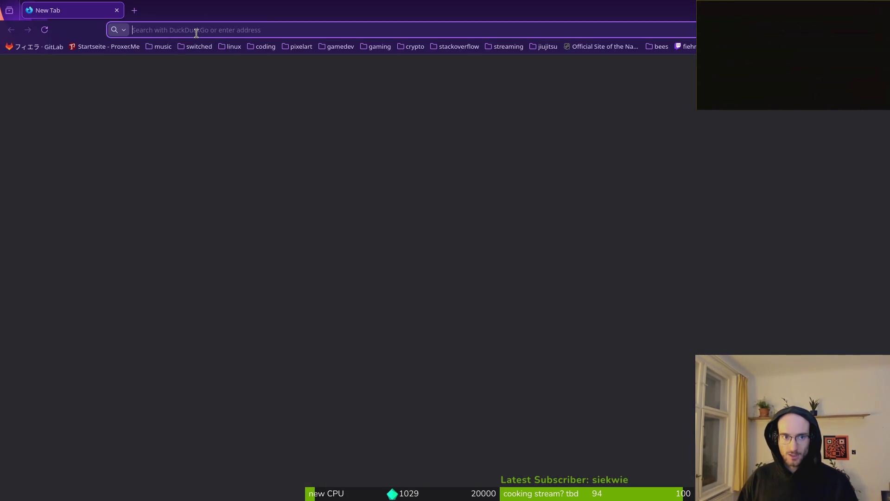
pyautogui.write('steamgames.com/')
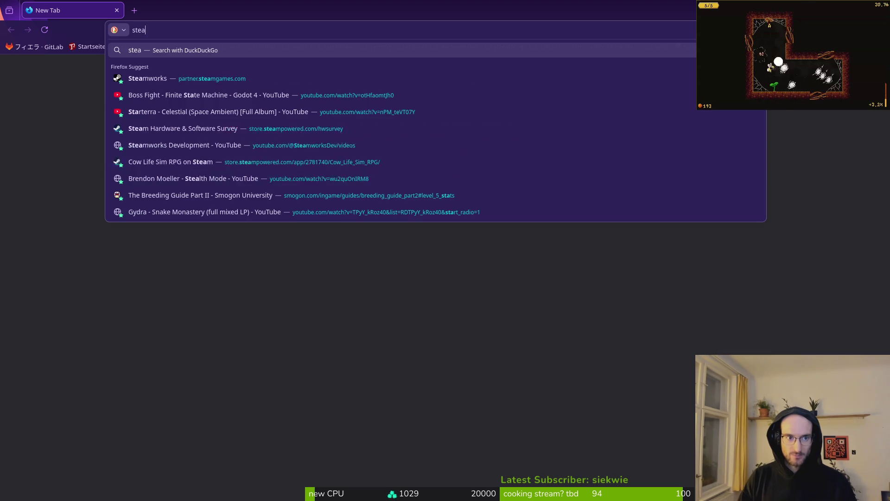
pyautogui.press('Down')
pyautogui.press('Return')
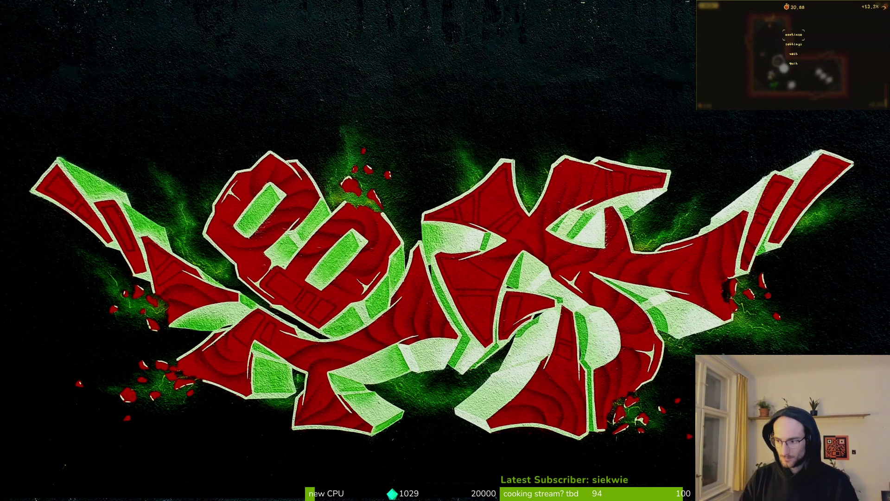
# Resume, pause, and resume the running game again with Escape.
pyautogui.press('Escape')
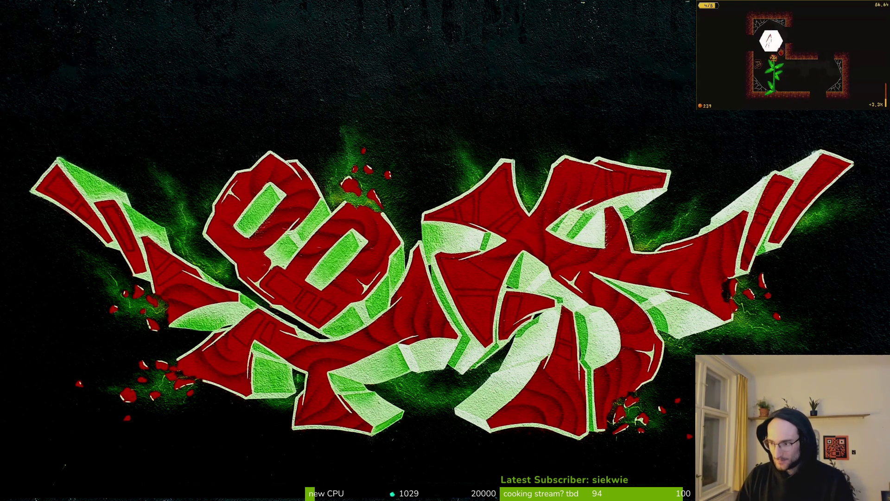
pyautogui.press('Escape')
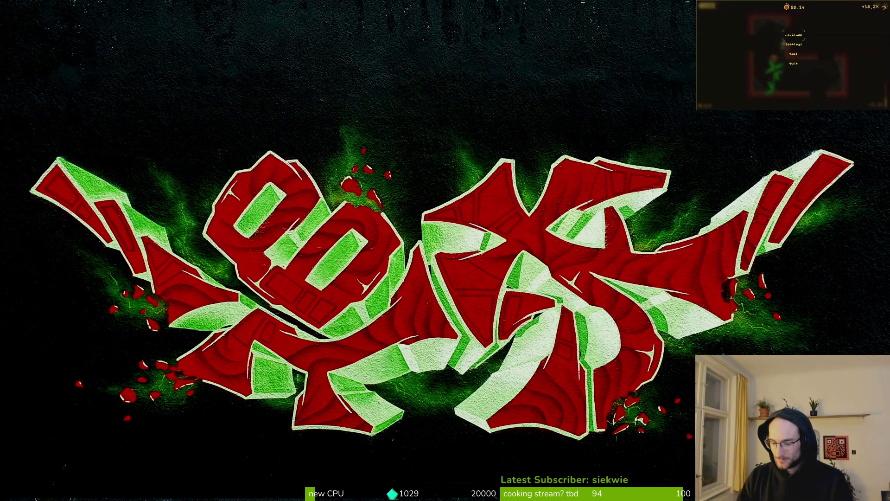
pyautogui.press('Escape')
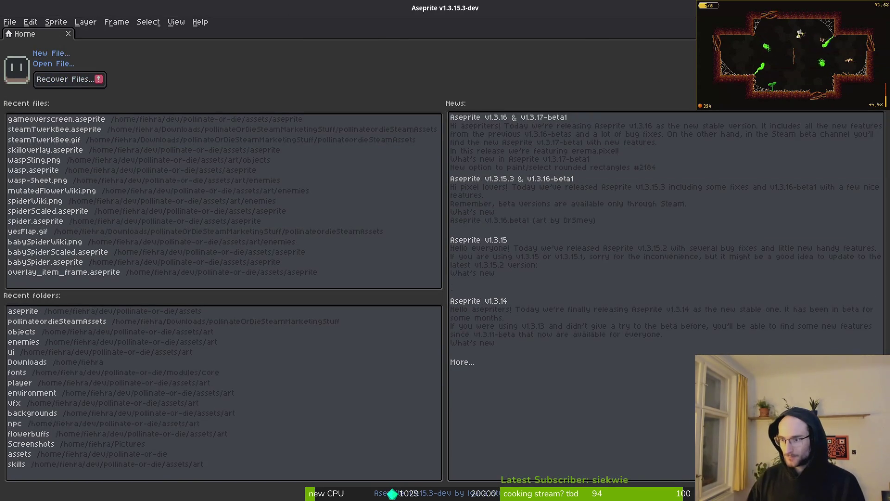
pyautogui.click(58, 120)
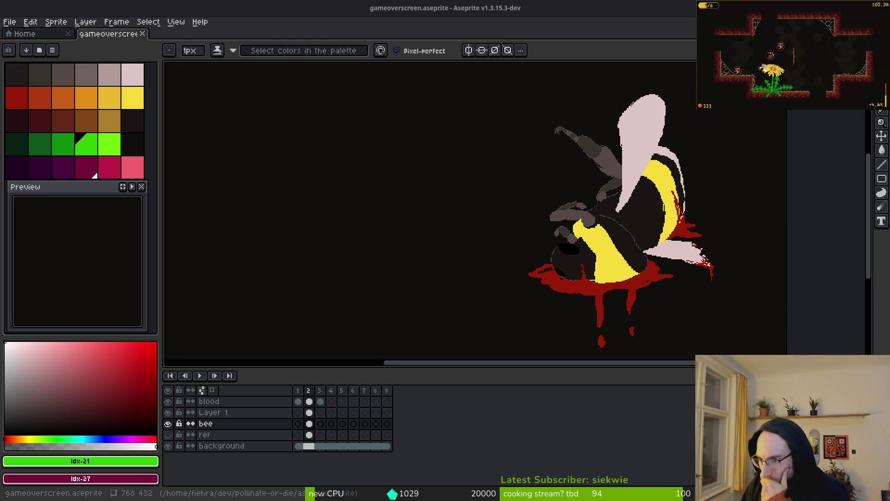
pyautogui.press('Escape')
pyautogui.press('Return')
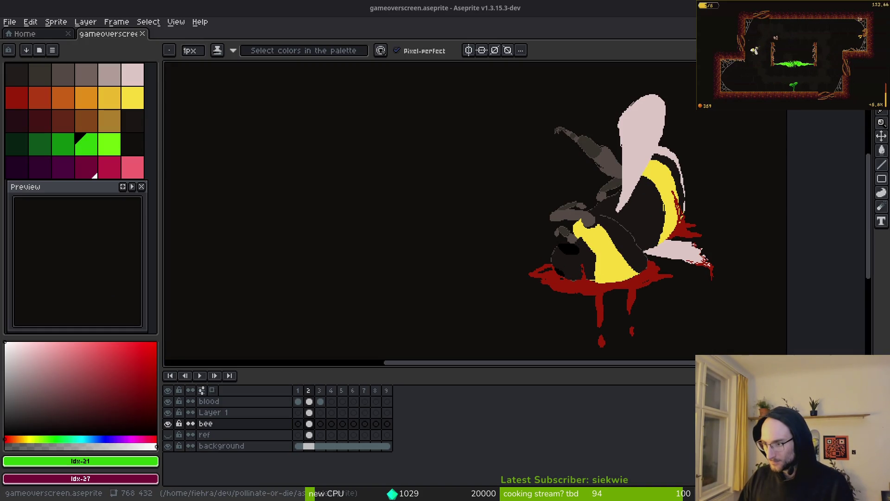
pyautogui.press('super+e')
pyautogui.doubleClick(540, 155)
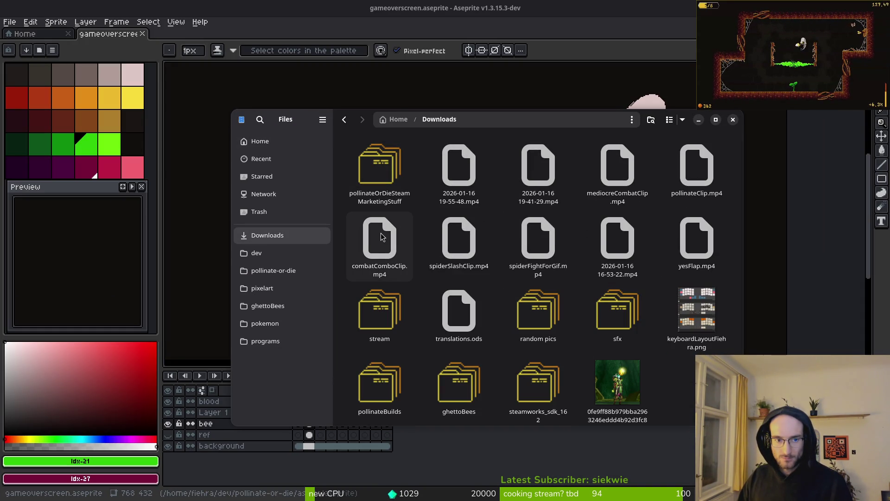
# Navigate to Downloads > pollinateOrDieSteamMarketingStuff > screenshotSelection.
pyautogui.click(274, 271)
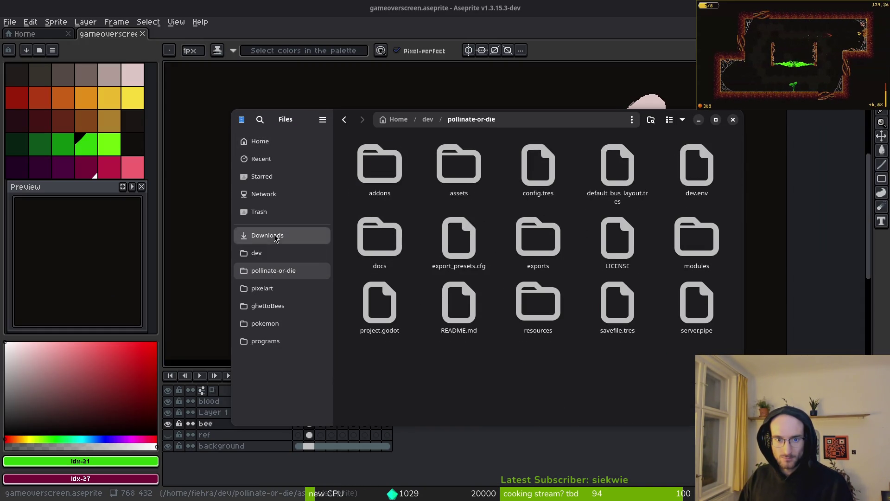
pyautogui.click(268, 235)
pyautogui.doubleClick(388, 203)
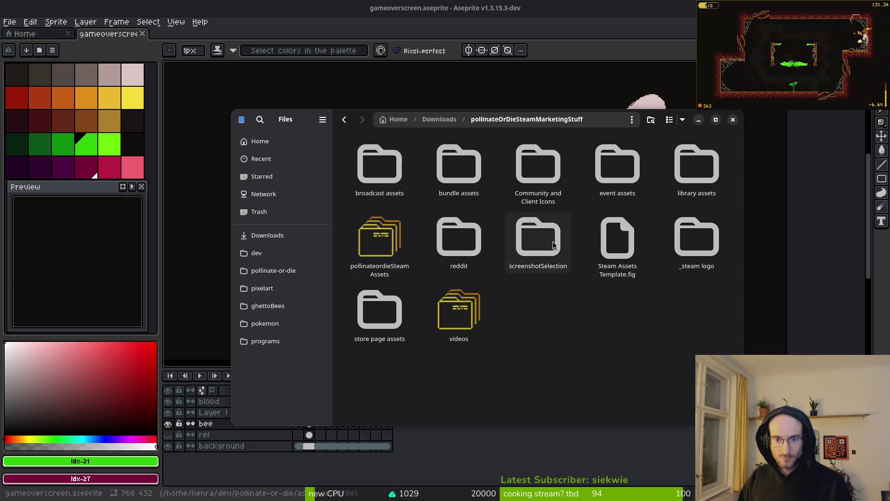
pyautogui.doubleClick(538, 231)
# Select 1_4, 1_5, 2_1, 2_3, 2_4, 2_5 and the spider screenshot together.
pyautogui.click(380, 165)
pyautogui.keyDown('ctrl'); pyautogui.click(459, 165); pyautogui.keyUp('ctrl')
pyautogui.keyDown('ctrl'); pyautogui.click(538, 165); pyautogui.keyUp('ctrl')
pyautogui.keyDown('ctrl'); pyautogui.click(618, 165); pyautogui.keyUp('ctrl')
pyautogui.keyDown('ctrl'); pyautogui.click(697, 164); pyautogui.keyUp('ctrl')
pyautogui.keyDown('ctrl'); pyautogui.click(380, 229); pyautogui.keyUp('ctrl')
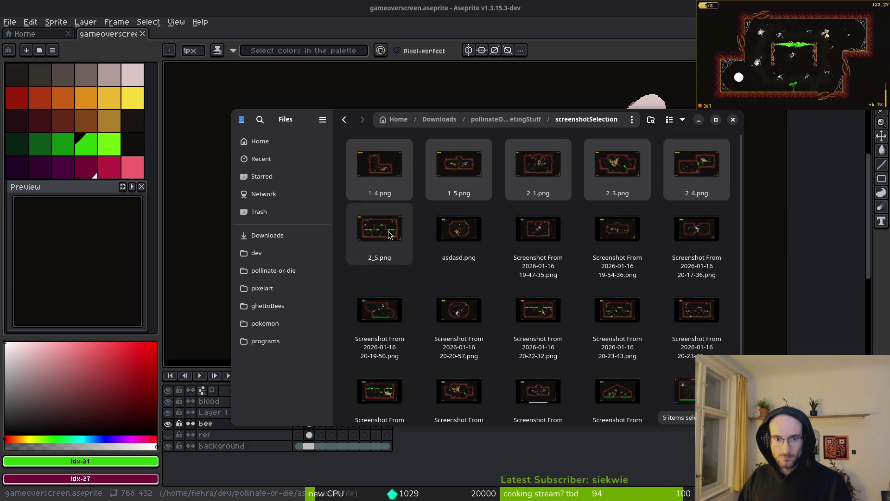
pyautogui.scroll(-1, 701, 342)
pyautogui.keyDown('ctrl'); pyautogui.click(689, 366); pyautogui.keyUp('ctrl')
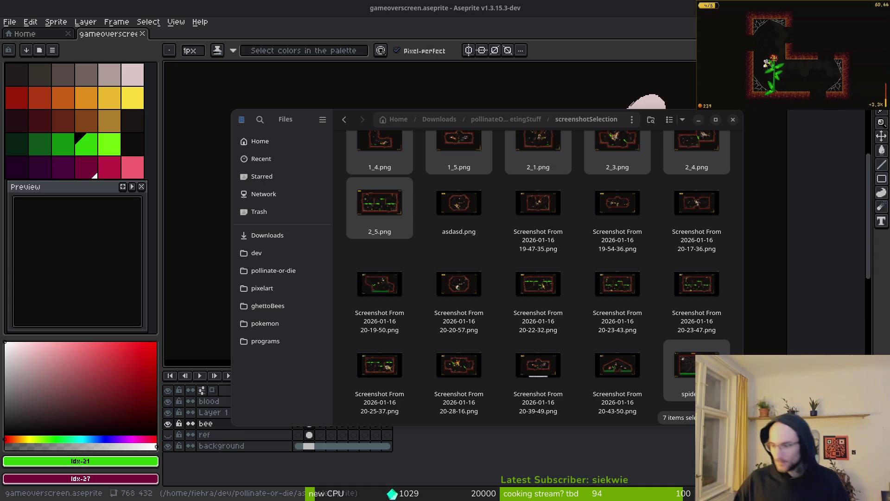
# Close the Files window to bring gameoverscreen.aseprite back into view.
pyautogui.click(732, 120)
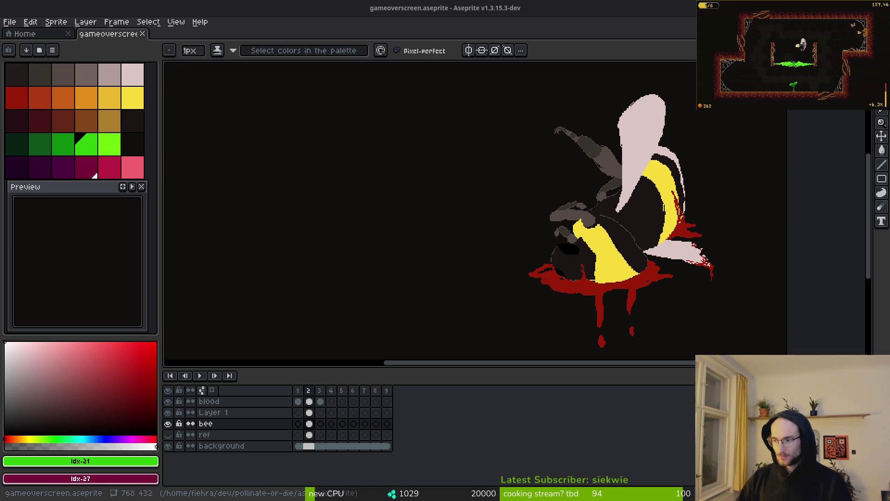
pyautogui.press('super+Down')
pyautogui.press('super+Up')
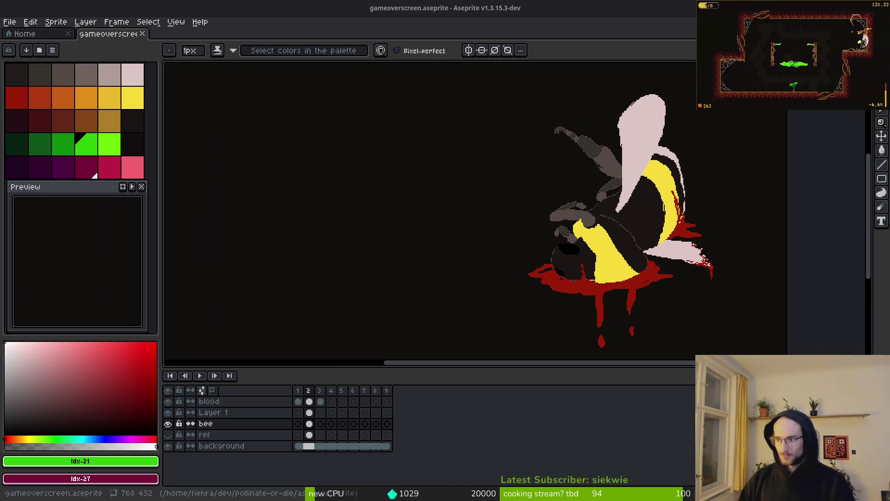
pyautogui.press('super+e')
# Open Downloads > pollinateOrDieSteamMarketingStuff > screenshotSelection in the Files chooser.
pyautogui.doubleClick(572, 123)
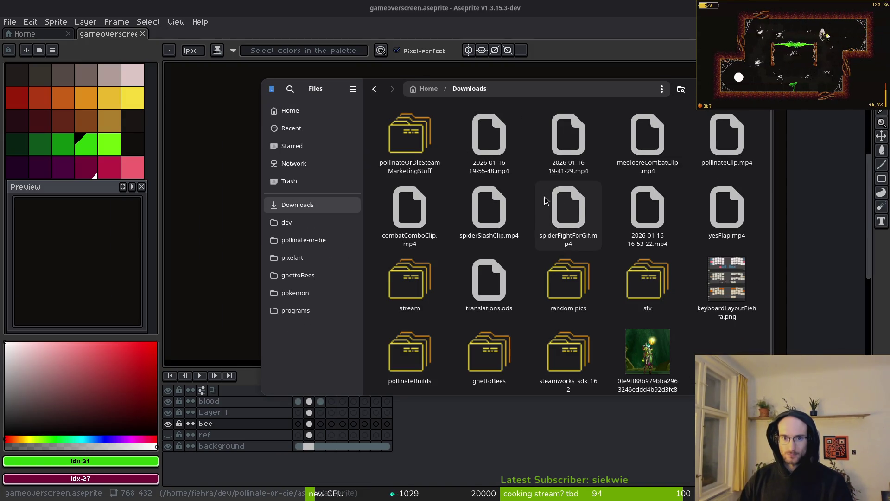
pyautogui.doubleClick(415, 145)
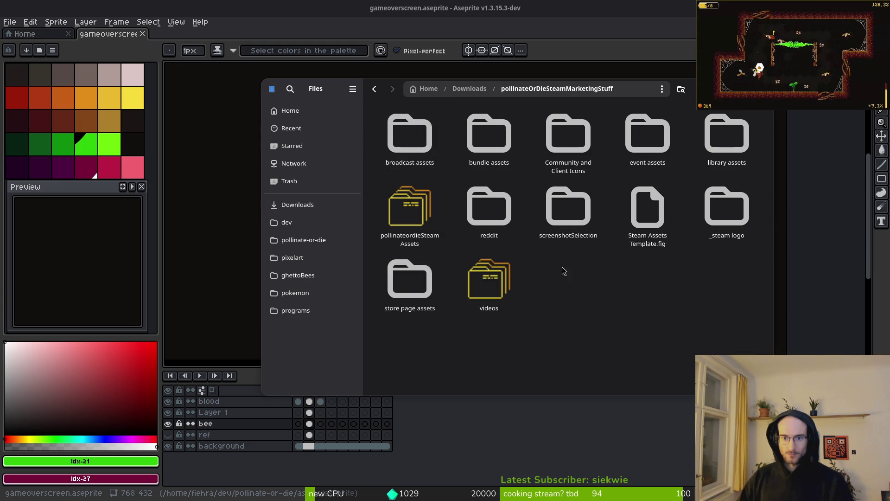
pyautogui.doubleClick(568, 239)
# Select 1_4.png alone and drag it out of the folder window.
pyautogui.click(409, 139)
pyautogui.keyDown('shift'); pyautogui.click(647, 140); pyautogui.keyUp('shift')
pyautogui.moveTo(410, 139); pyautogui.dragTo(686, 387)
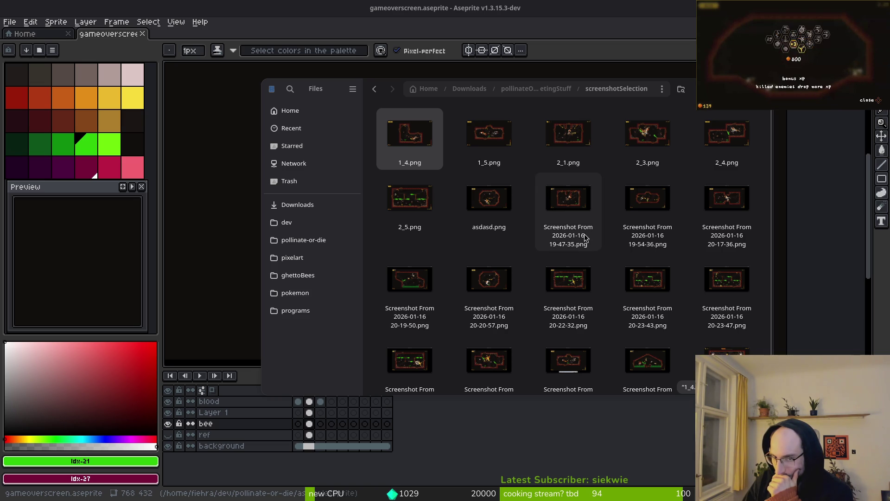
# Extend the selection from 1_4.png to 2_5.png, then bring up the Steam screenshot upload guide.
pyautogui.keyDown('shift'); pyautogui.click(427, 206); pyautogui.keyUp('shift')
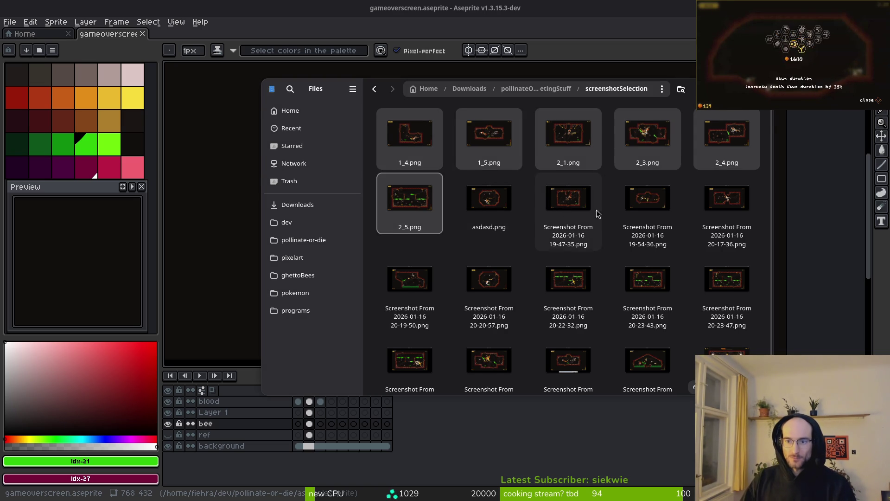
pyautogui.scroll(-1, 575, 223)
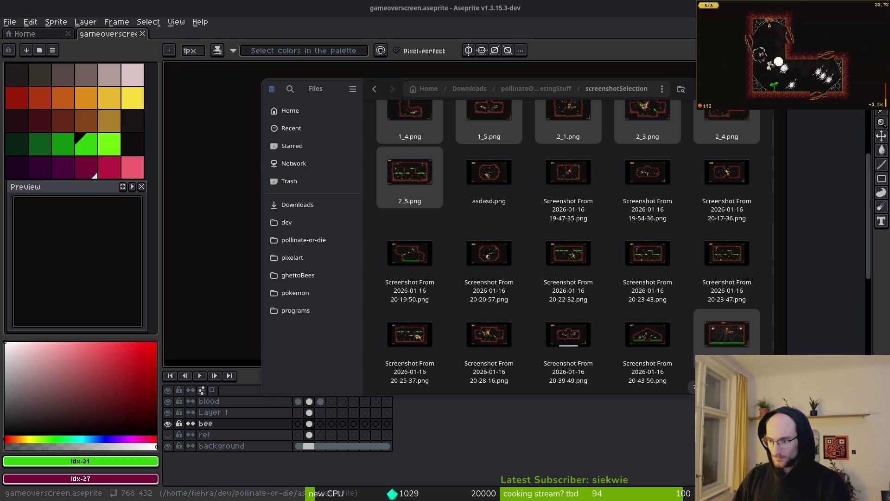
pyautogui.hotkey('alt', 'Tab')
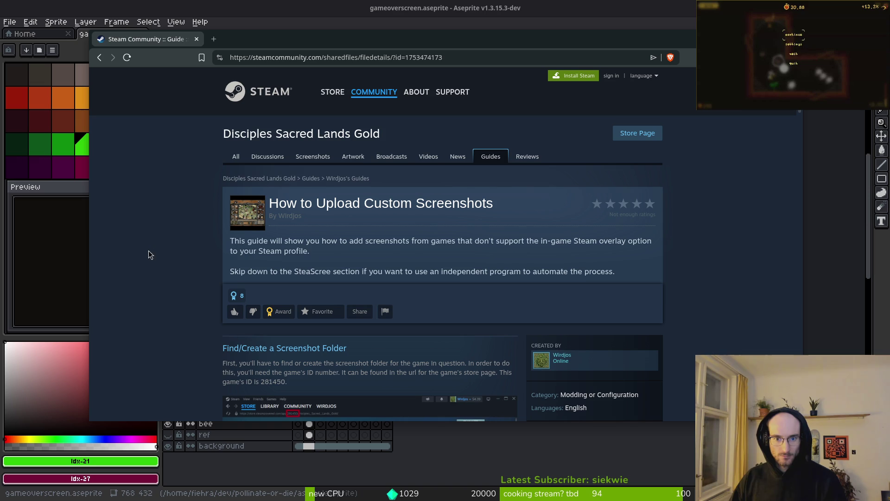
# Go back to the 'adding screenshots to steampage' results and scroll down through them.
pyautogui.hotkey('alt', 'Left')
pyautogui.scroll(-3, 125, 293)
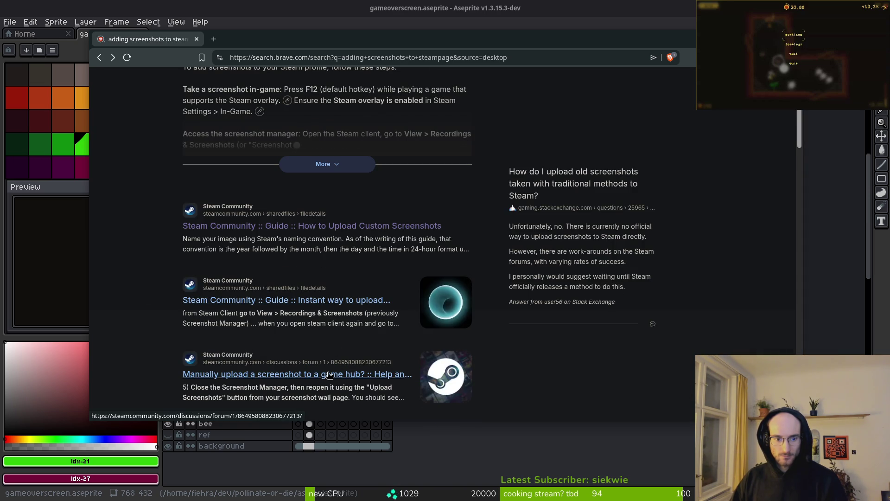
pyautogui.scroll(-2, 328, 378)
pyautogui.scroll(-2, 327, 378)
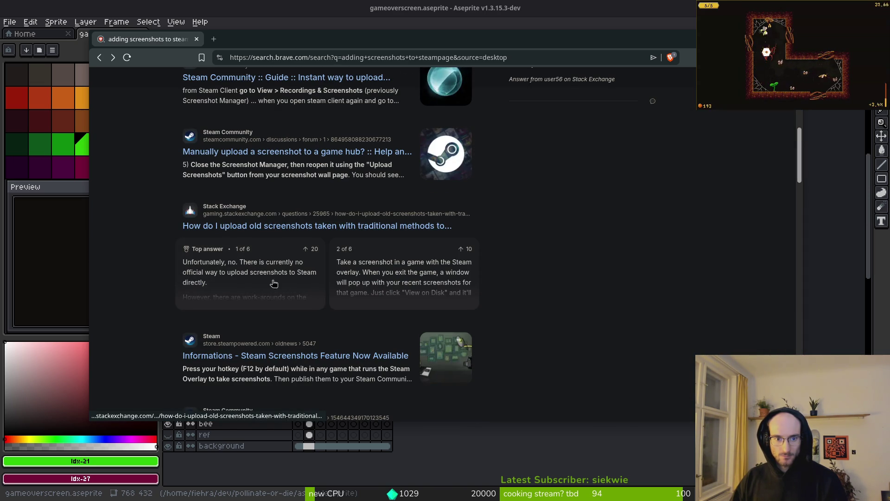
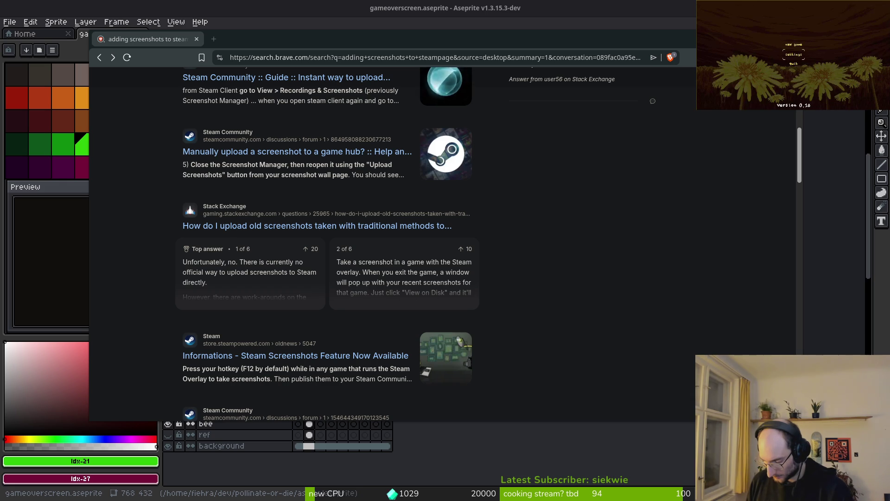
# Check the game's settings panel, return to the title menu, and start a new game.
pyautogui.press('Return')
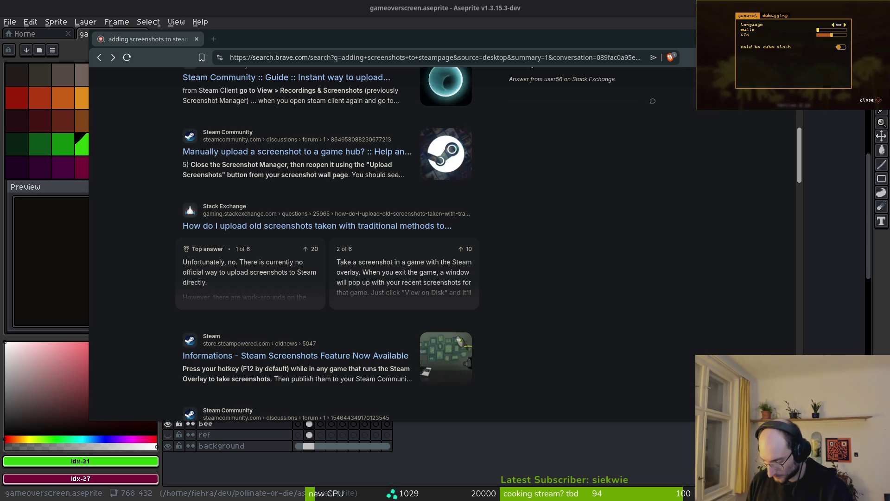
pyautogui.press('Escape')
pyautogui.press('Return')
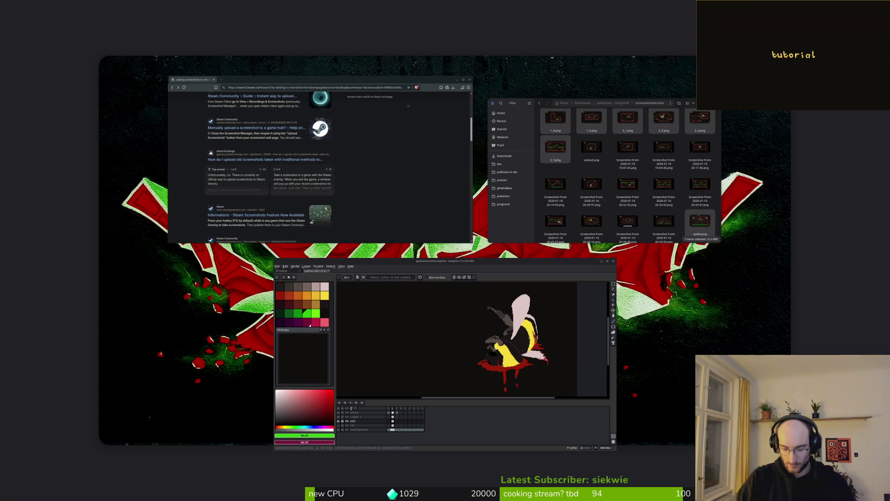
# Play briefly, then bring the screenshotSelection folder window to the front.
pyautogui.press('Up')
pyautogui.press('Up')
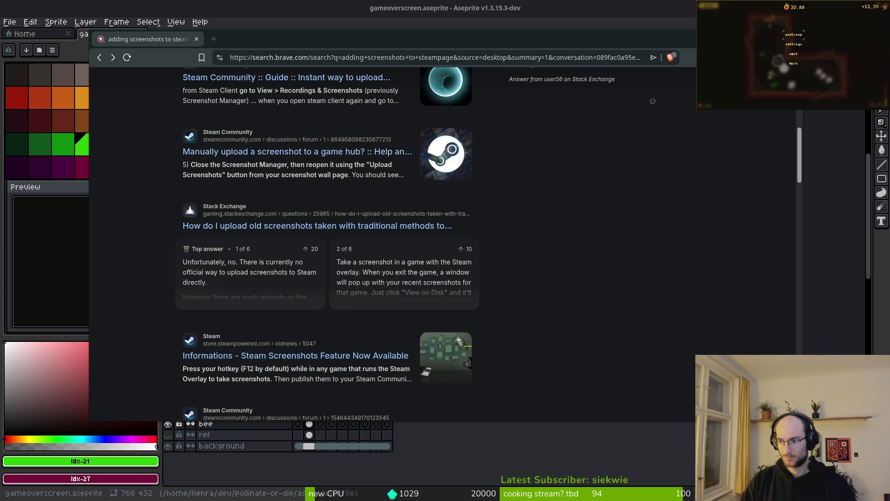
pyautogui.press('Escape')
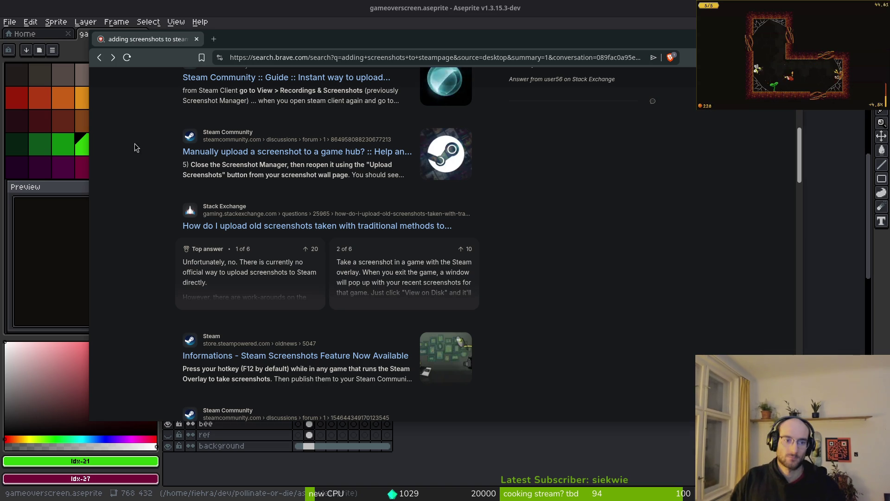
pyautogui.hotkey('alt', 'Tab')
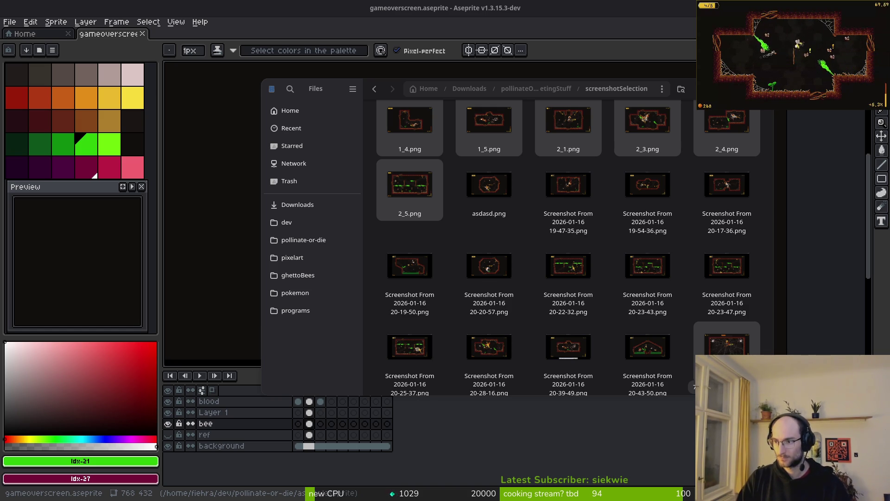
# In a fresh Perplexity search, explain screenshots no longer upload to the demo and main Steam pages.
pyautogui.press('super+b')
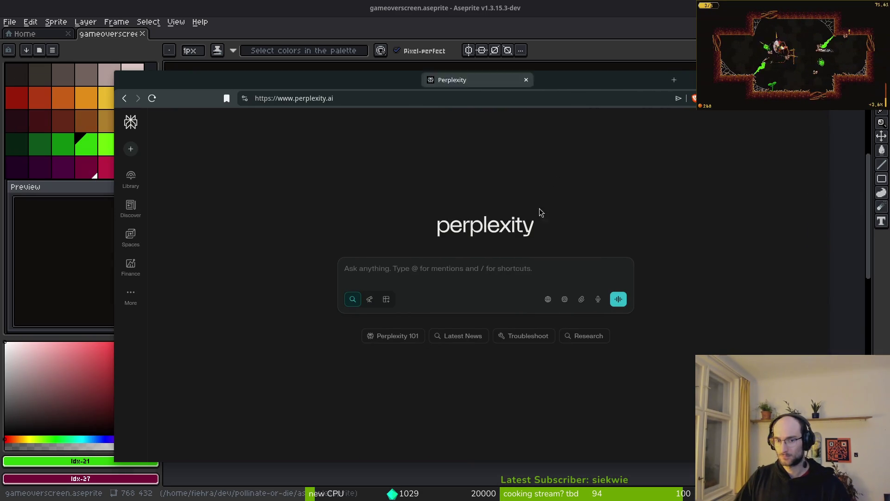
pyautogui.write('i cannot')
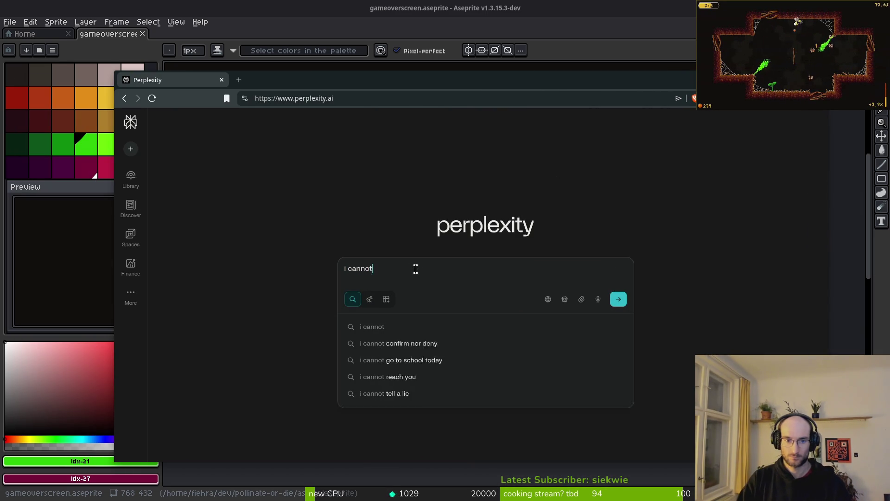
pyautogui.write(' uploadscreenshots anymore to my steam pages')
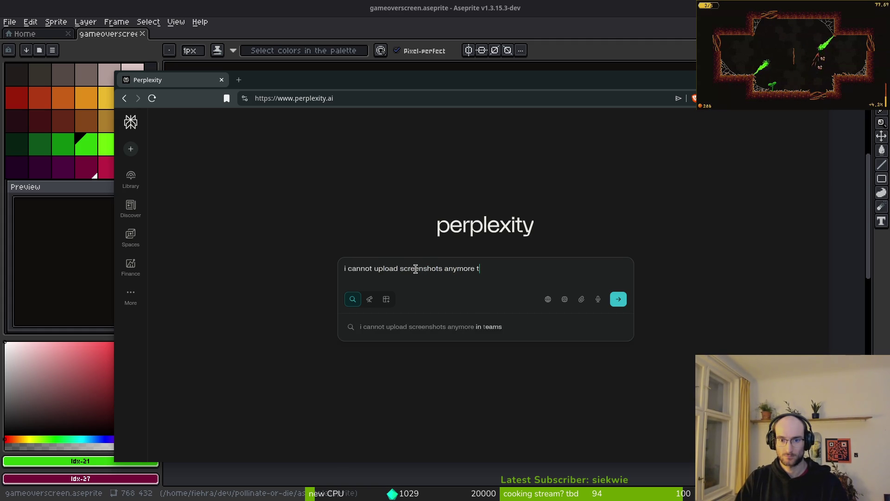
pyautogui.write('.')
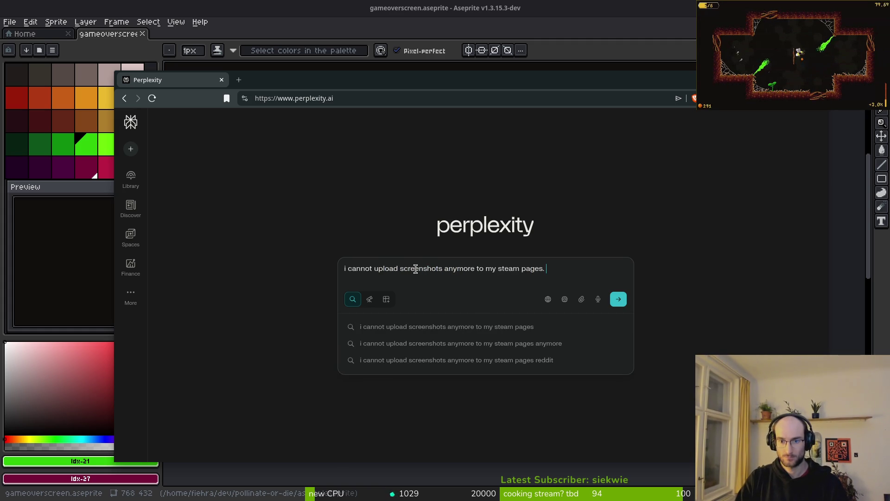
pyautogui.write(' its for dmeo and')
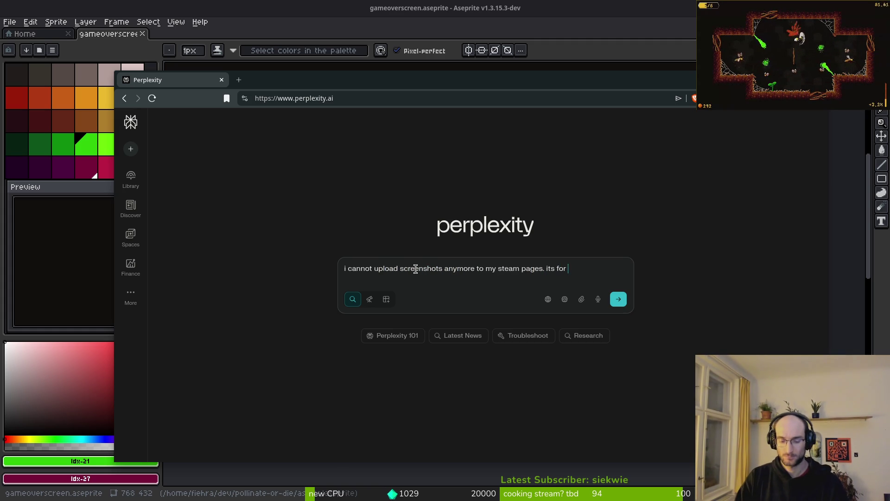
pyautogui.press('BackSpace')
pyautogui.press('BackSpace')
pyautogui.press('BackSpace')
pyautogui.press('BackSpace')
pyautogui.press('BackSpace')
pyautogui.write('emo and main page which is a bit ')
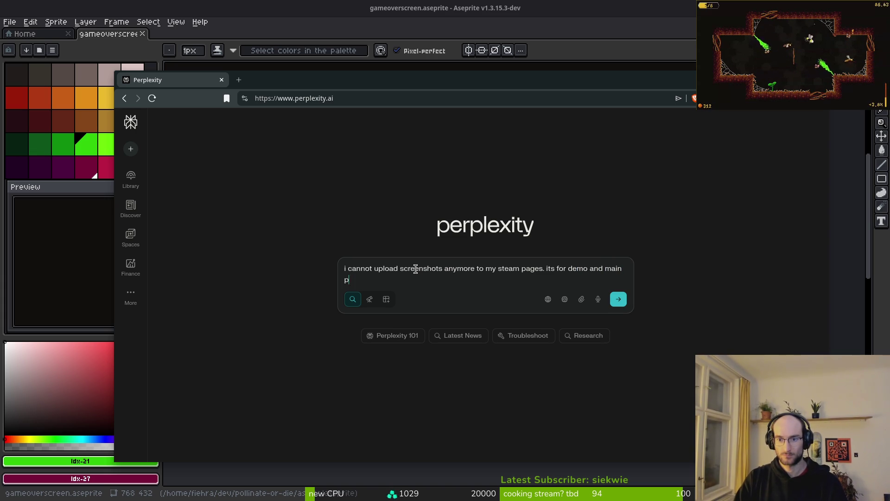
pyautogui.write('weird. ')
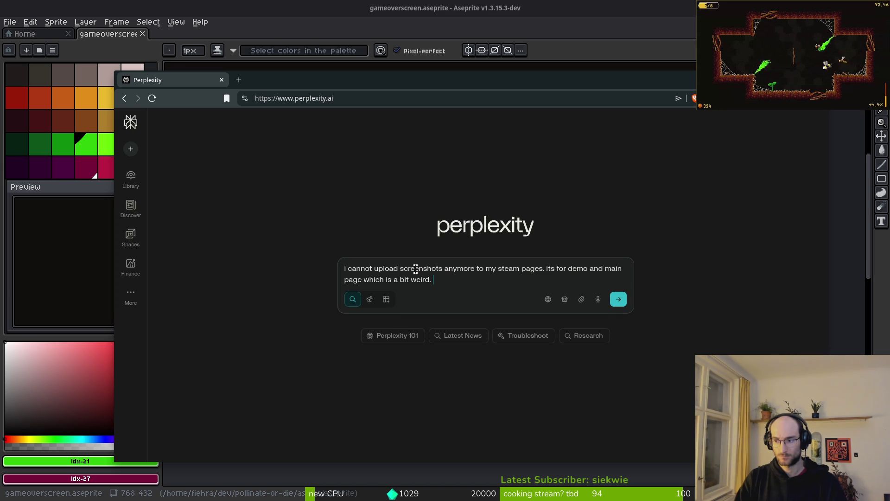
# Ask if it's a Steam backend bug, mentioning the dimension-mismatch prompt, and submit the question.
pyautogui.write('is it possible i ')
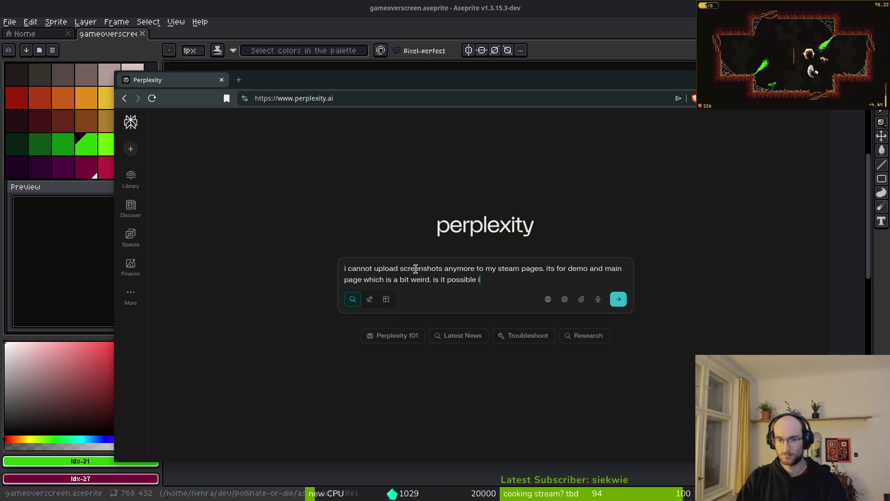
pyautogui.write('enco')
pyautogui.write('red a bug in steam backend af')
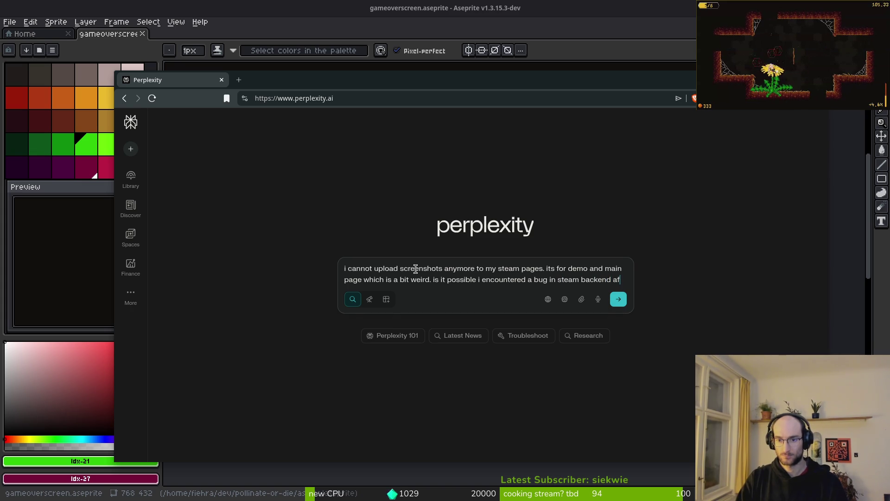
pyautogui.write('ter m')
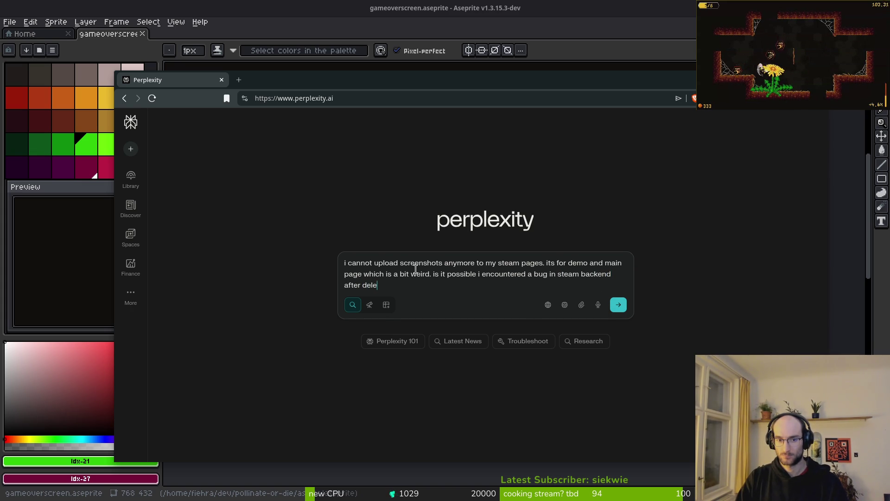
pyautogui.write('ing all screenshot')
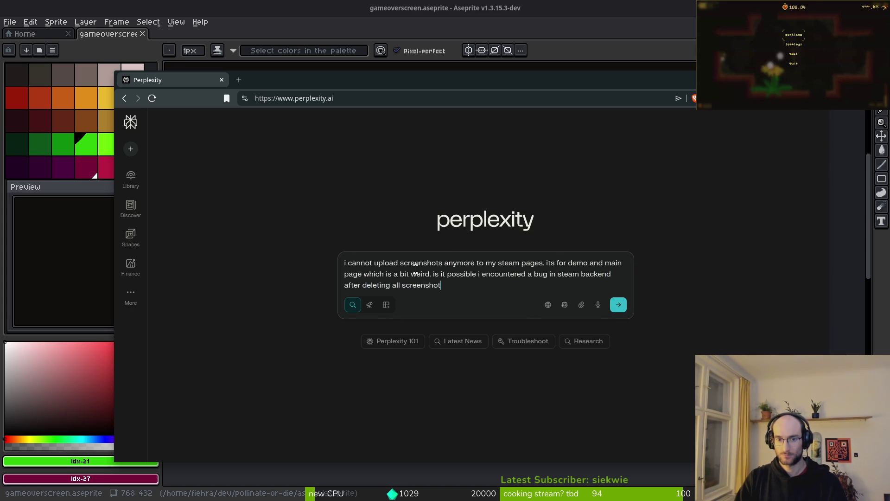
pyautogui.write('s and reu')
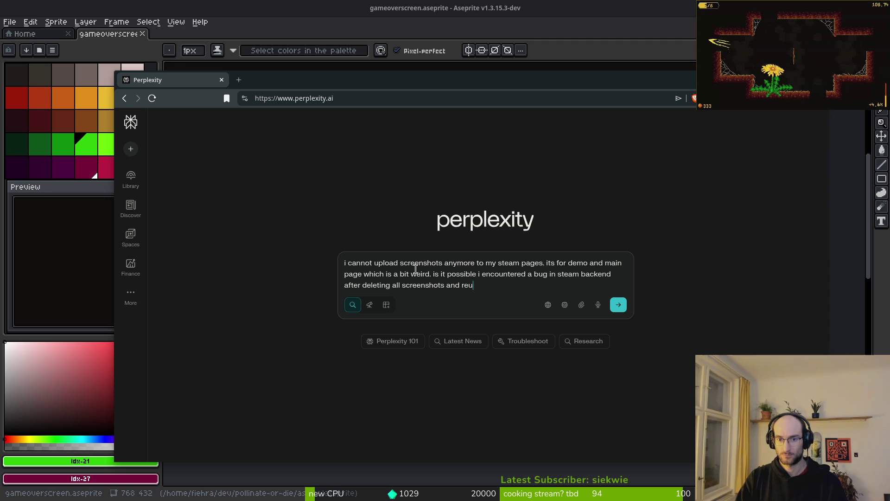
pyautogui.write('ploading beofe')
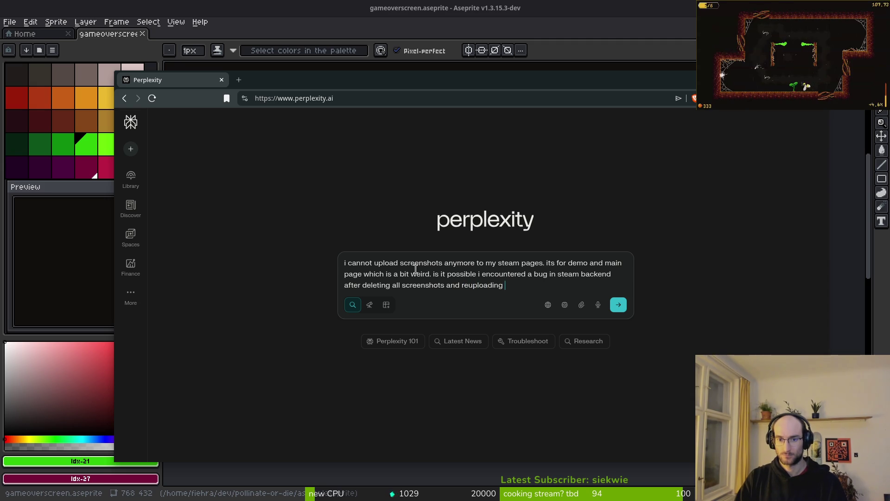
pyautogui.press('BackSpace')
pyautogui.press('BackSpace')
pyautogui.press('BackSpace')
pyautogui.write('f')
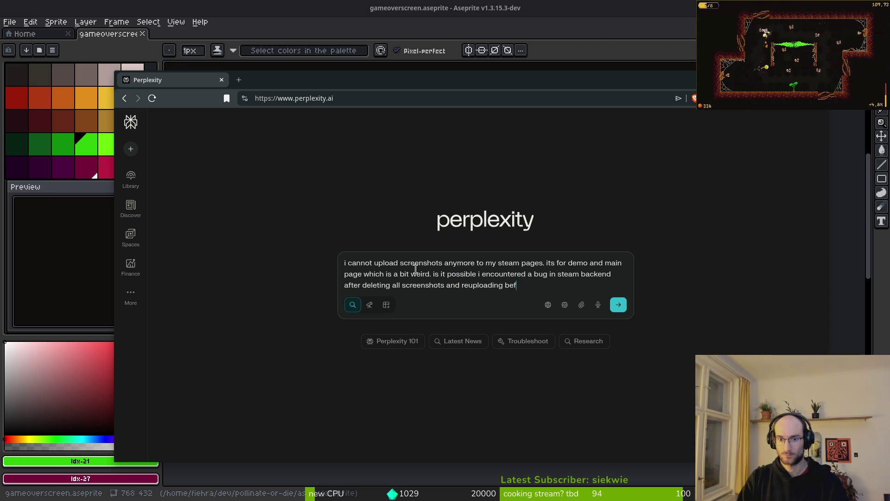
pyautogui.write('worked once and then the se')
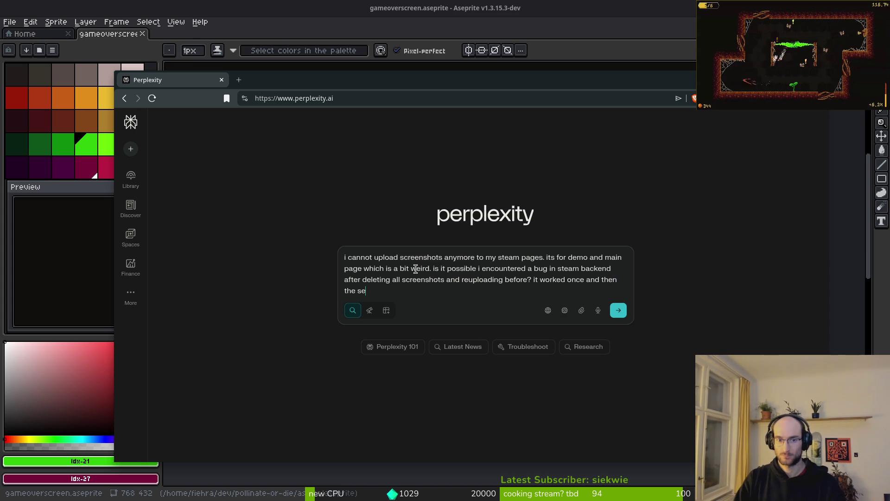
pyautogui.write('ond time it ')
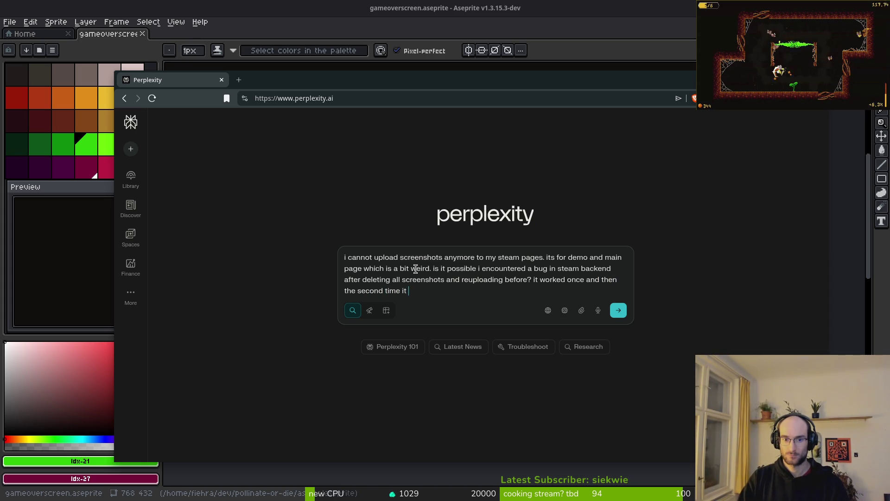
pyautogui.write('gets stuck on the ')
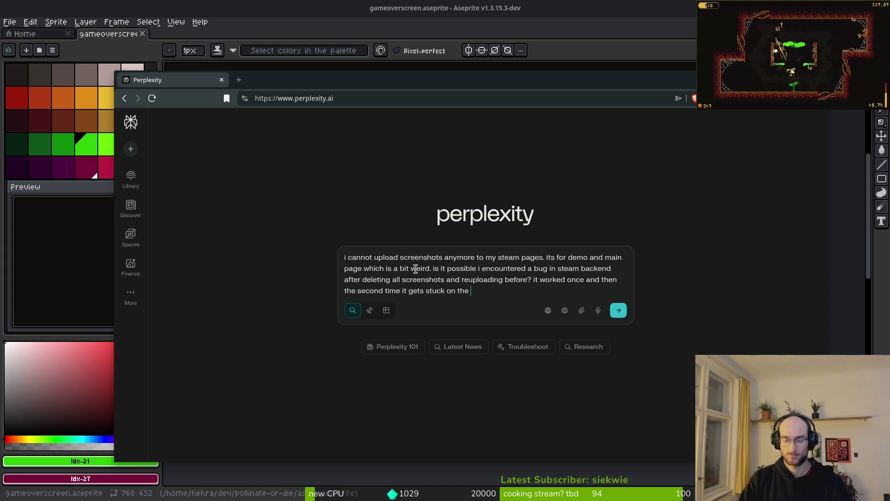
pyautogui.write('preve')
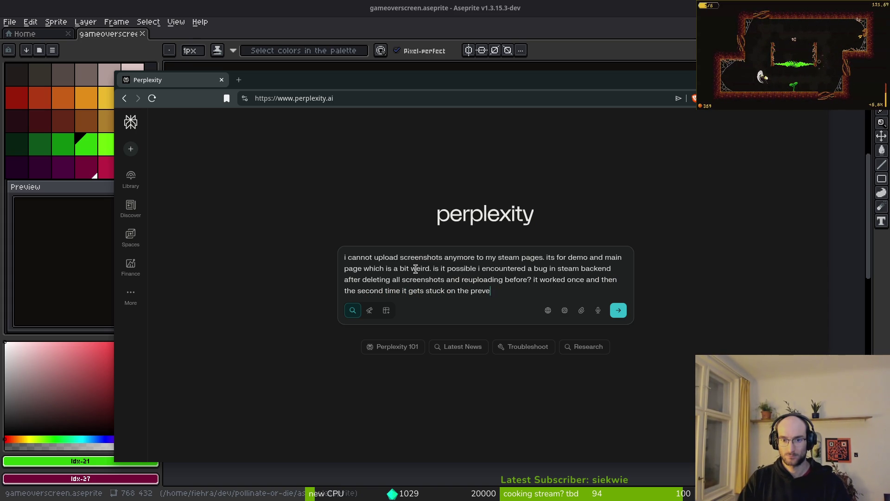
pyautogui.write('iouously mentioned')
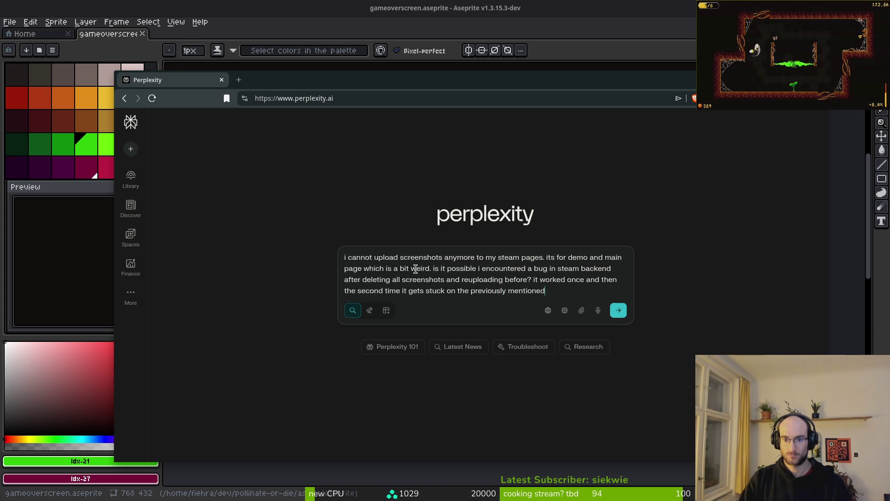
pyautogui.write(' step. asking me t')
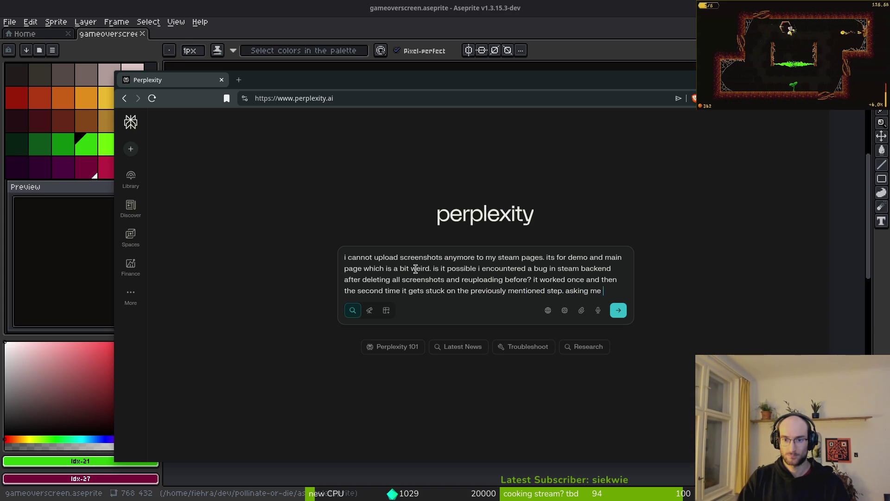
pyautogui.press('BackSpace')
pyautogui.press('BackSpace')
pyautogui.press('BackSpace')
pyautogui.press('BackSpace')
pyautogui.write('saying the dimensions ')
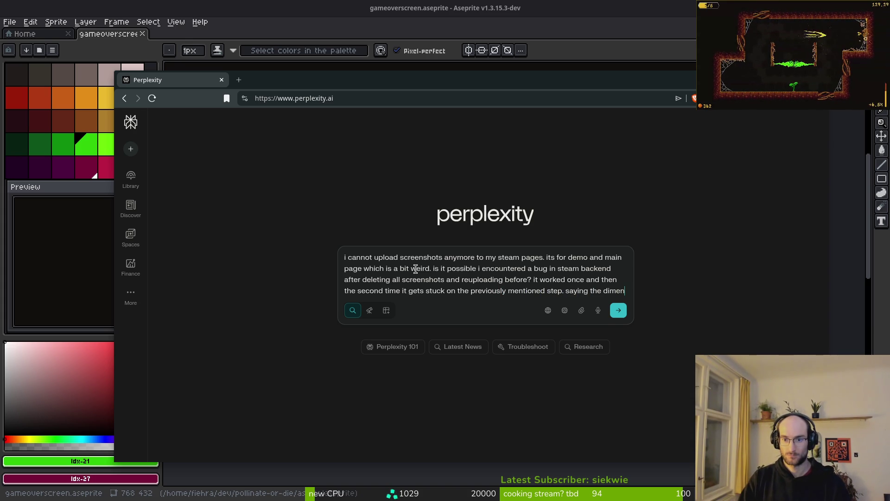
pyautogui.write('dont match')
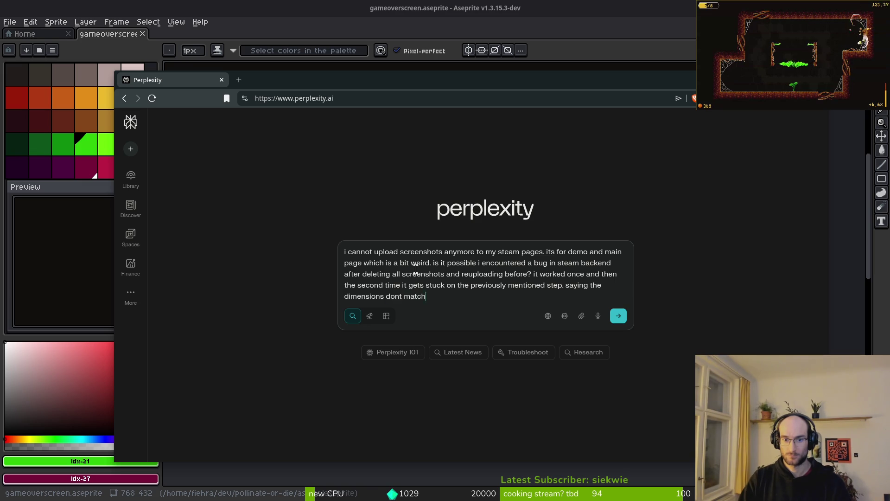
pyautogui.write(' and it keeps propm')
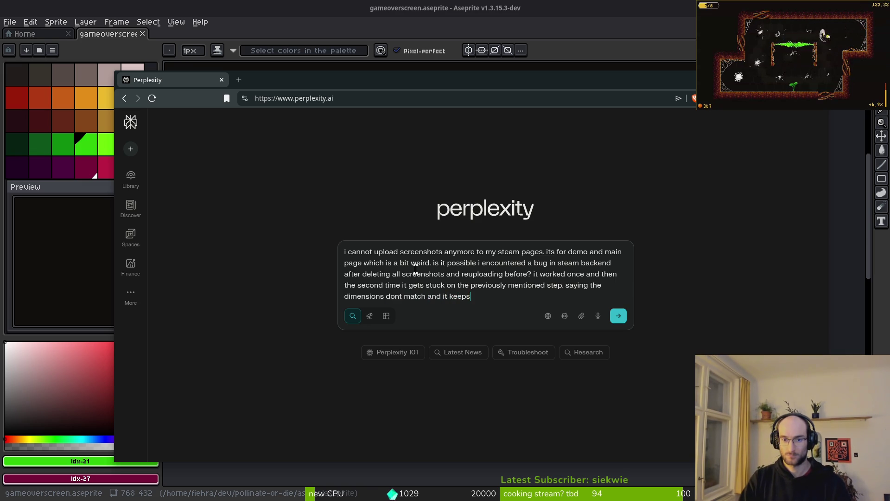
pyautogui.press('BackSpace')
pyautogui.press('BackSpace')
pyautogui.write('m')
pyautogui.write('ing me')
pyautogui.write('elec')
pyautogui.write('want to crea')
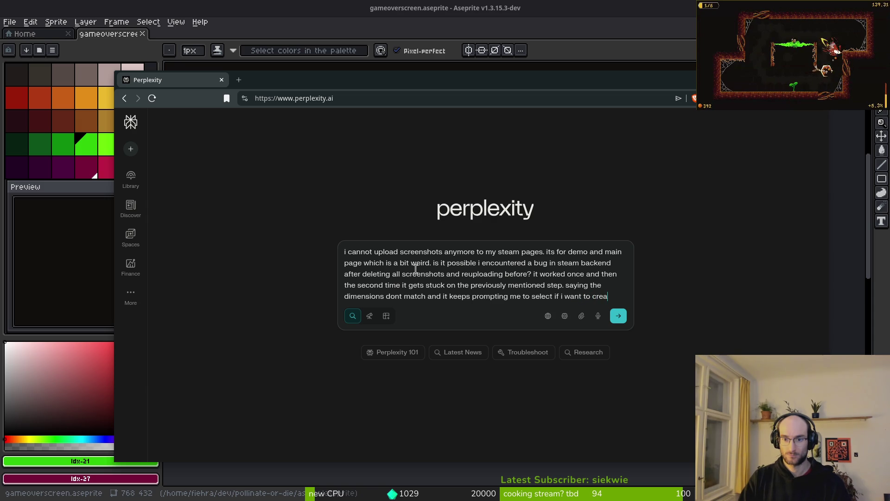
pyautogui.write('te uupda')
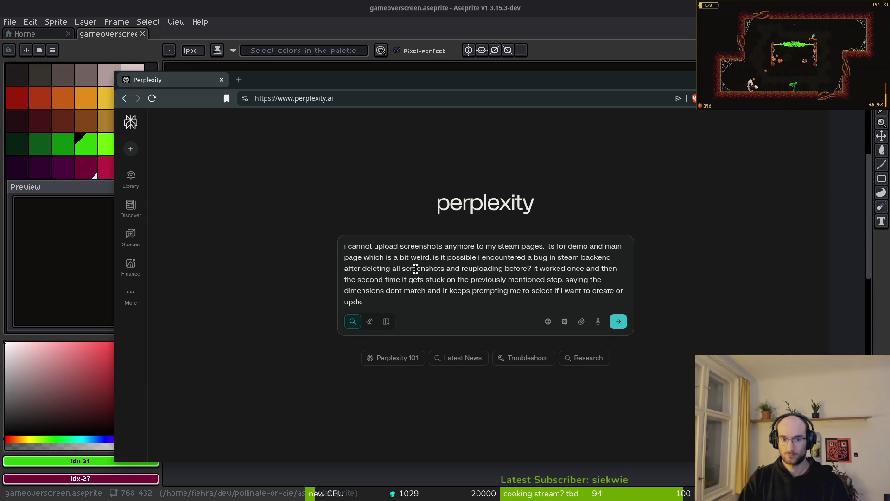
pyautogui.write('te m assets')
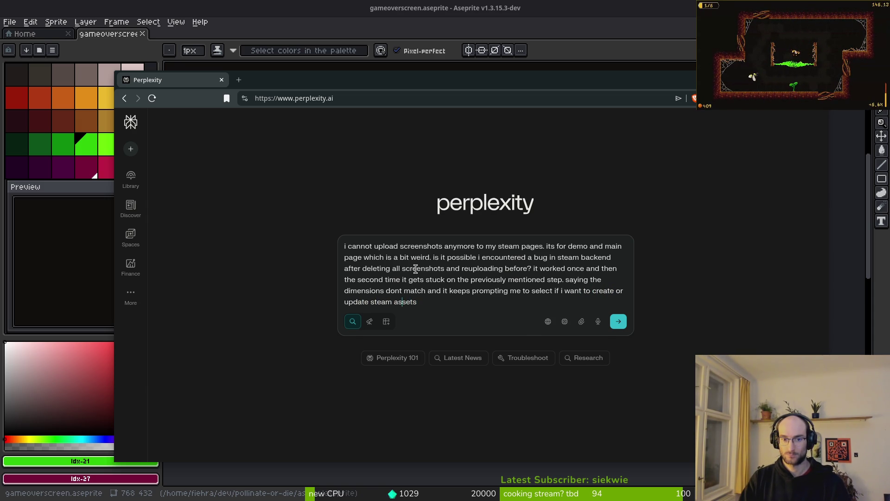
pyautogui.write('relace')
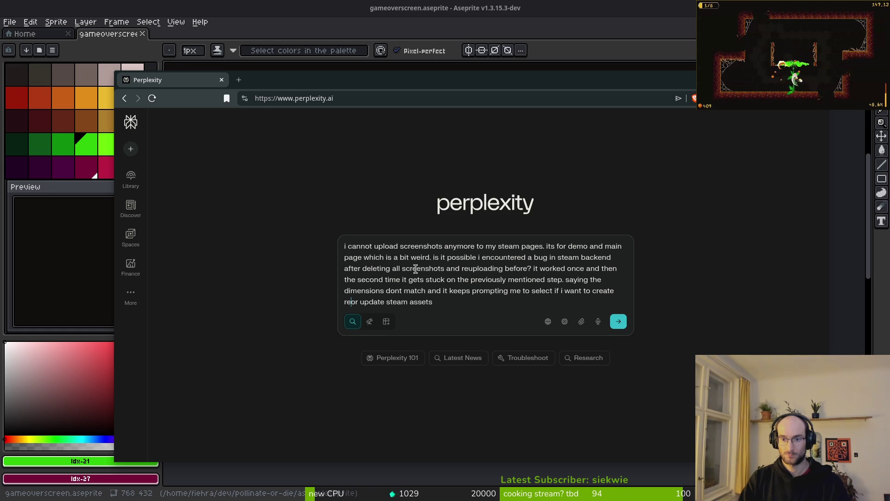
pyautogui.write('plac')
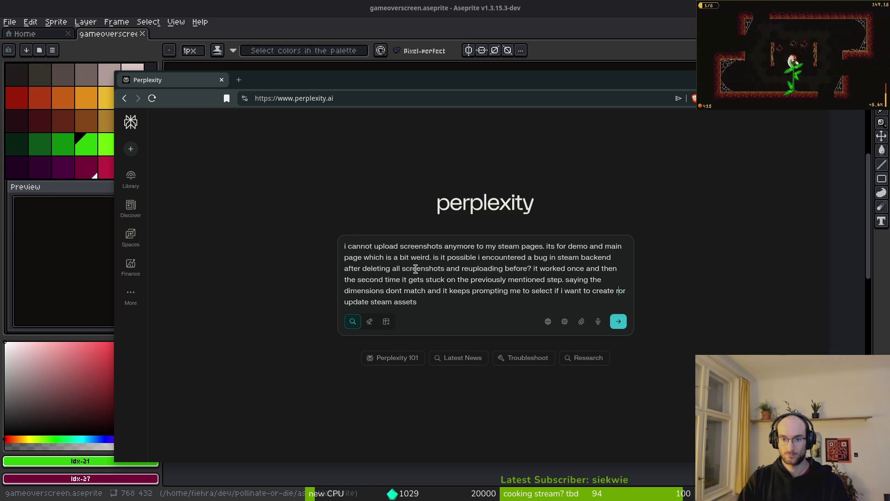
pyautogui.write('ements temp')
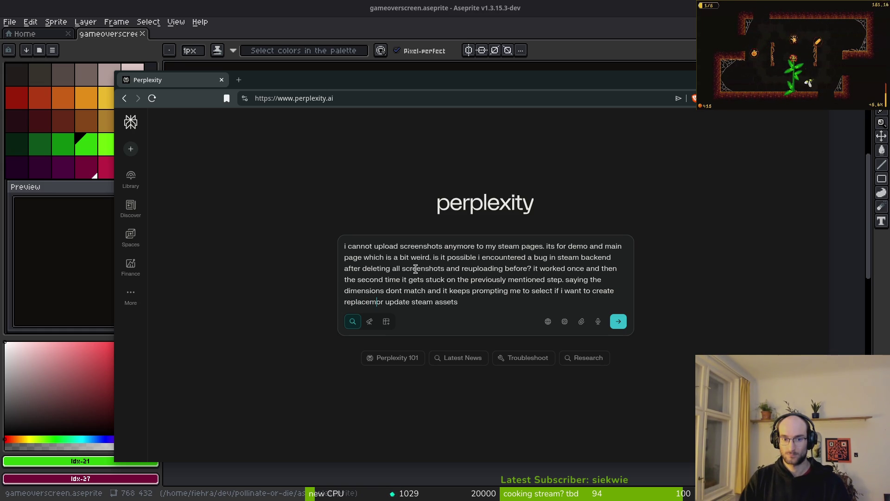
pyautogui.write('orarily')
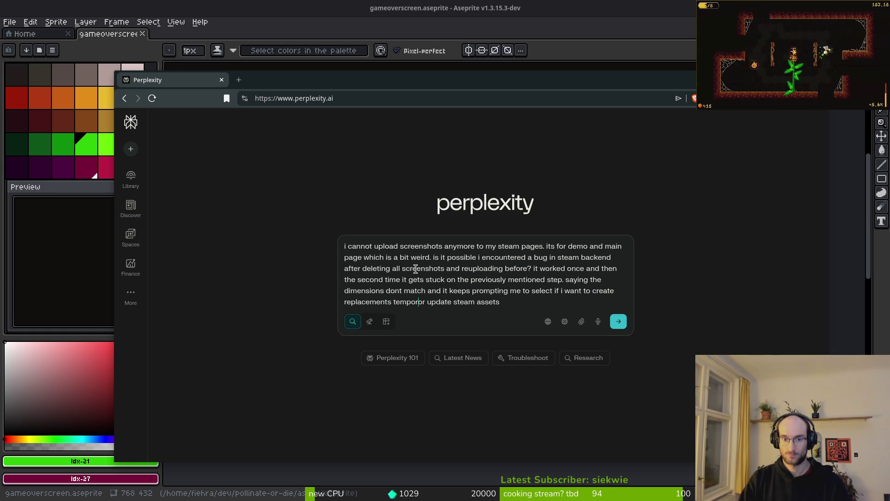
pyautogui.press('Return')
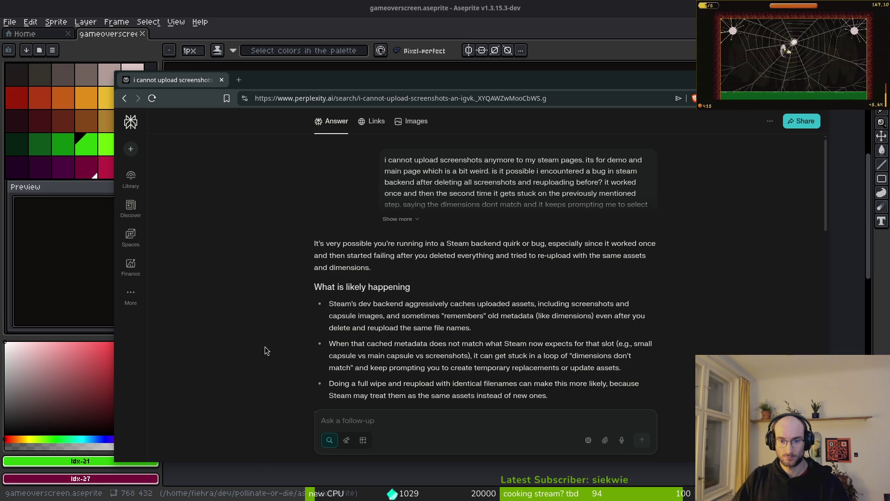
pyautogui.scroll(-2, 263, 347)
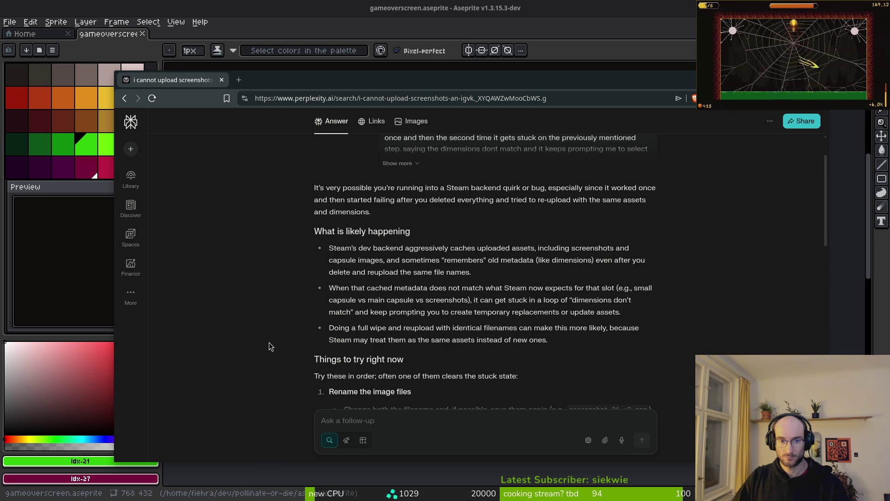
pyautogui.scroll(-2, 267, 346)
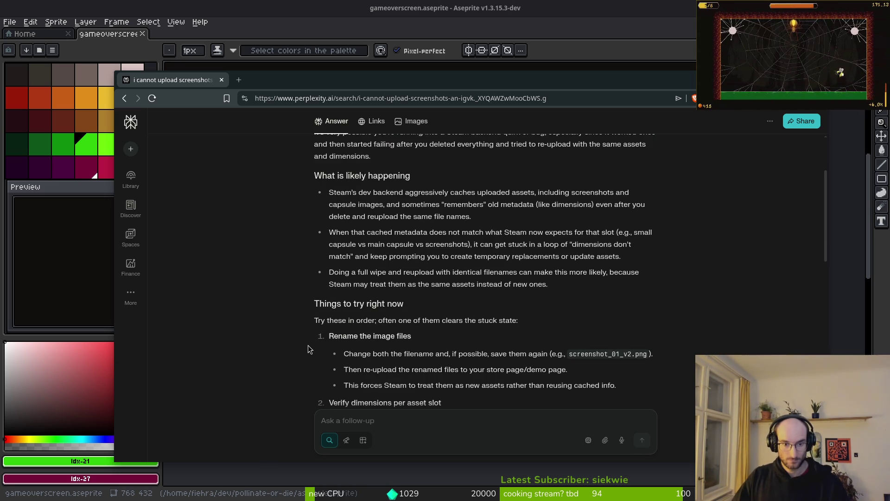
pyautogui.scroll(-2, 275, 343)
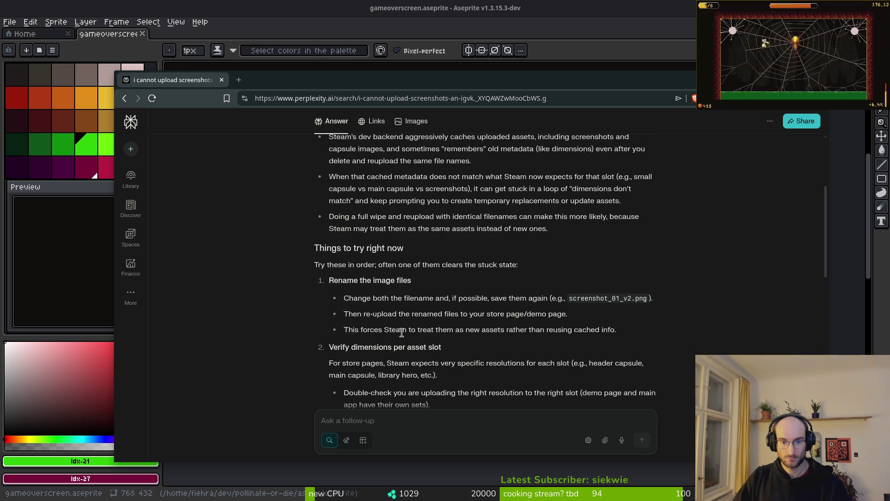
pyautogui.scroll(-4, 370, 372)
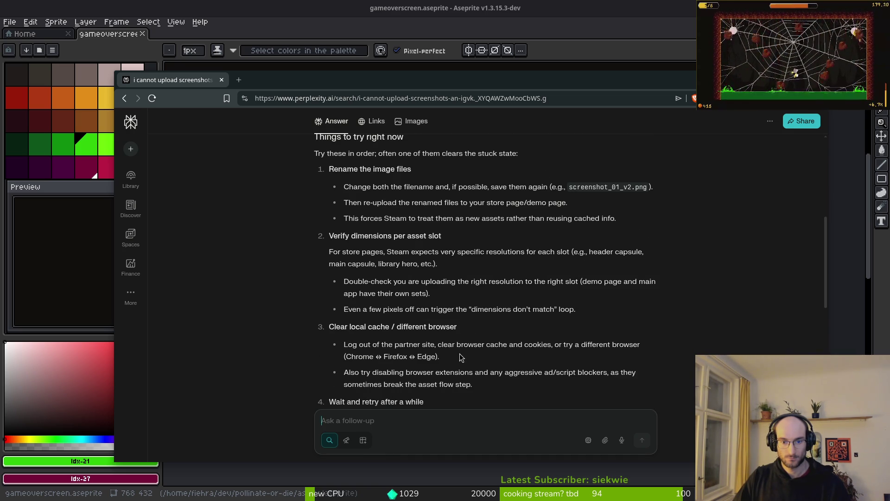
pyautogui.scroll(-2, 471, 351)
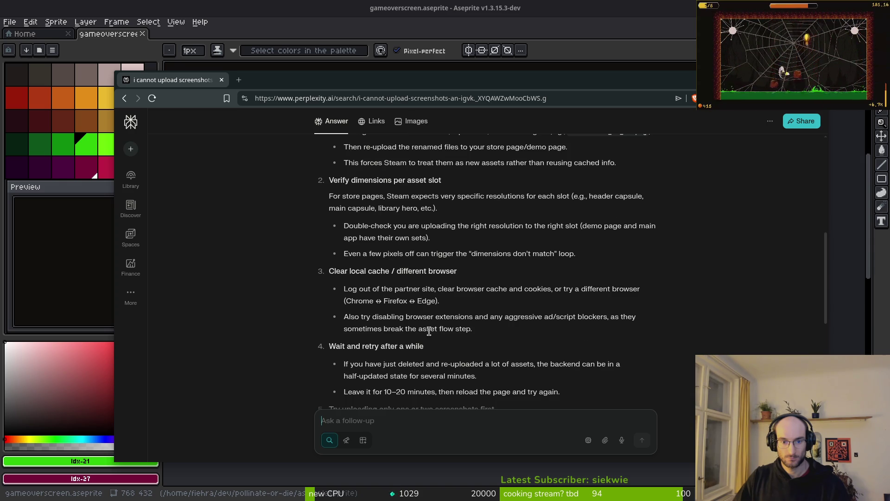
pyautogui.scroll(-2, 315, 369)
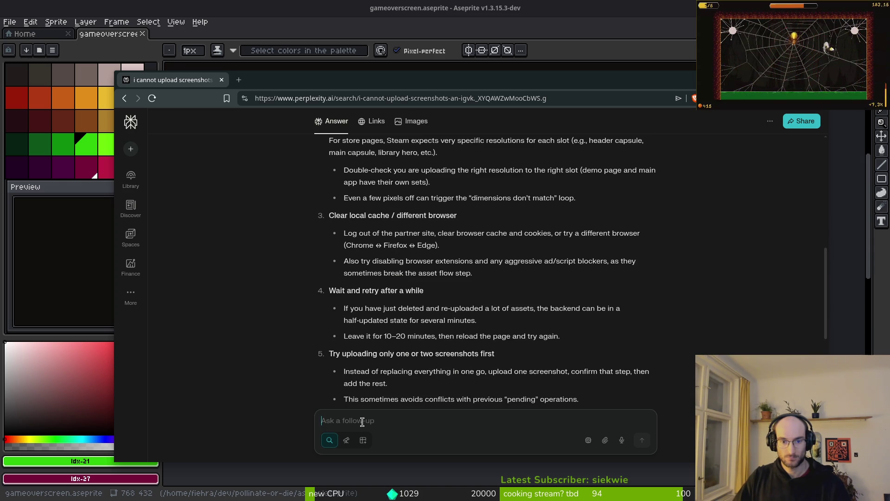
pyautogui.write('i have tried')
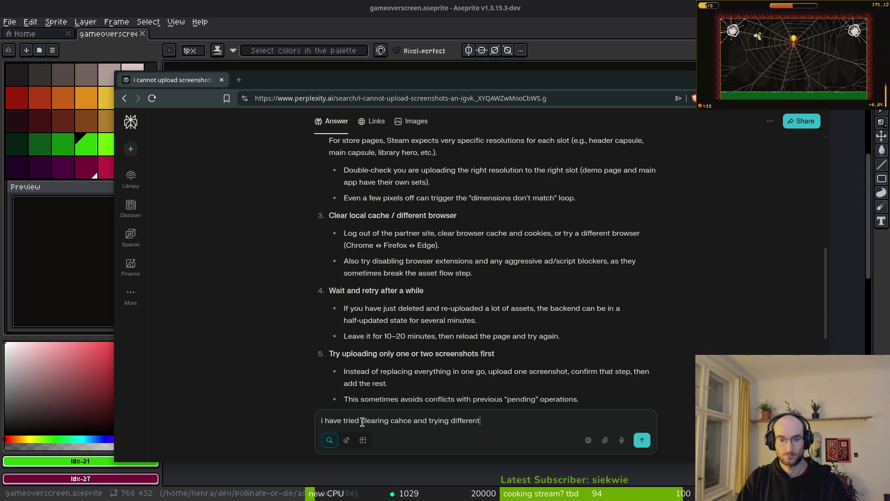
# Continue the follow-up: clearing cache and trying a different browser didn't help.
pyautogui.write('rowser. is t')
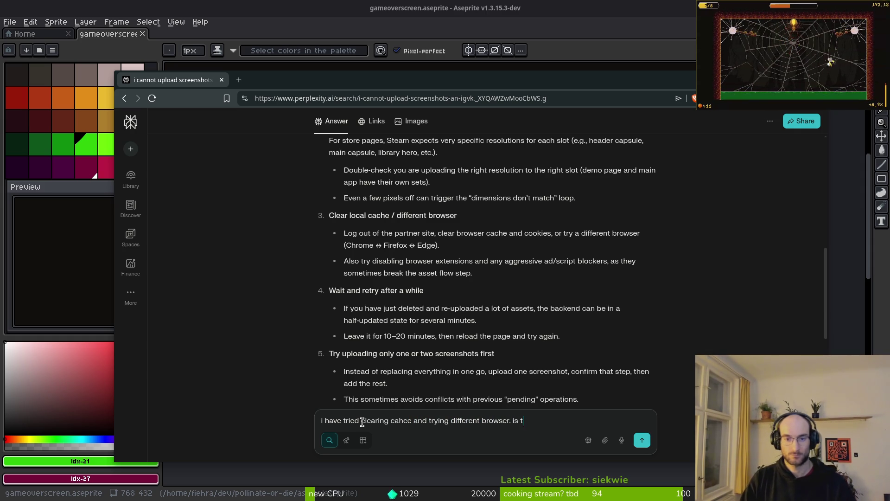
pyautogui.write('ehre a away to clear cahce of the')
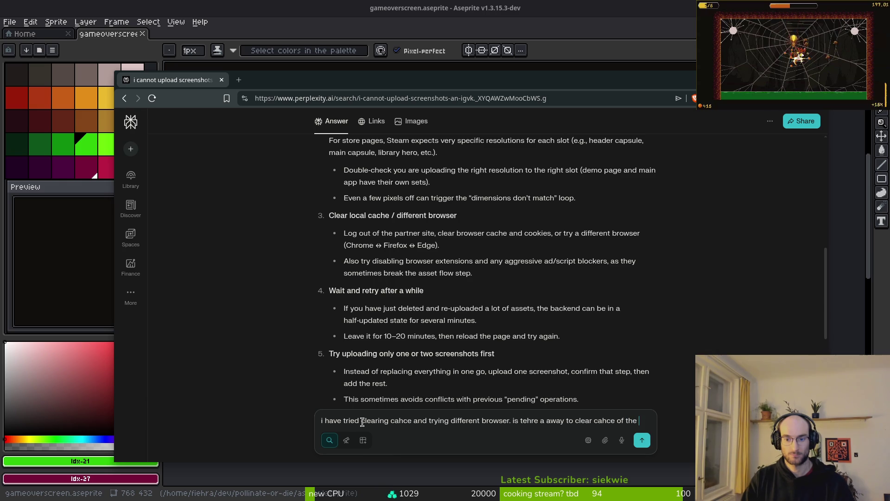
pyautogui.write('am')
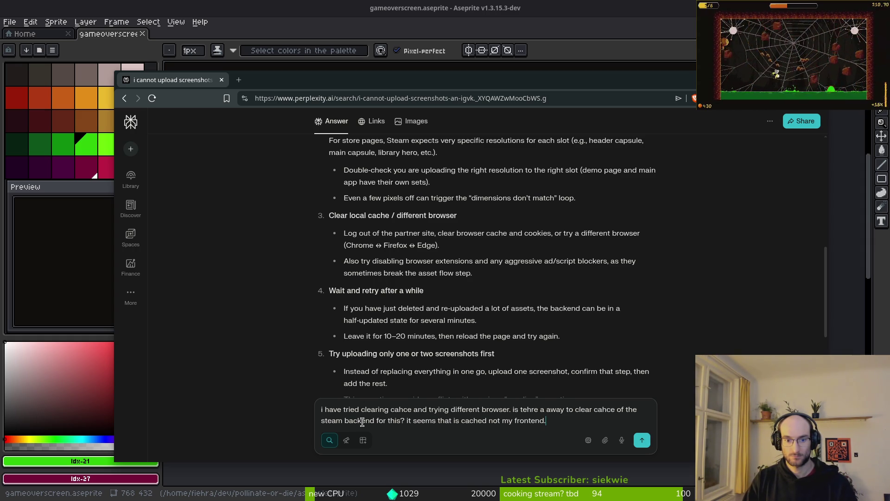
# Send the backend-cache follow-up, read through the reply, then switch to the screenshotSelection folder.
pyautogui.press('Return')
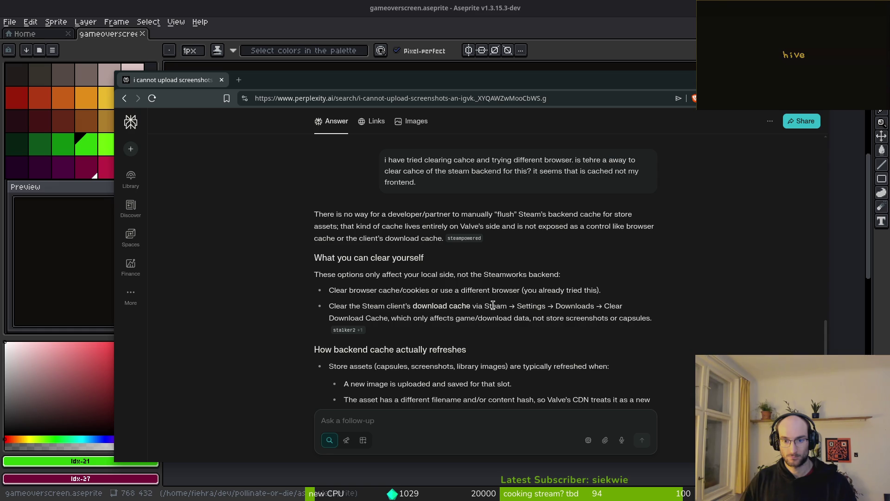
pyautogui.scroll(-3, 317, 352)
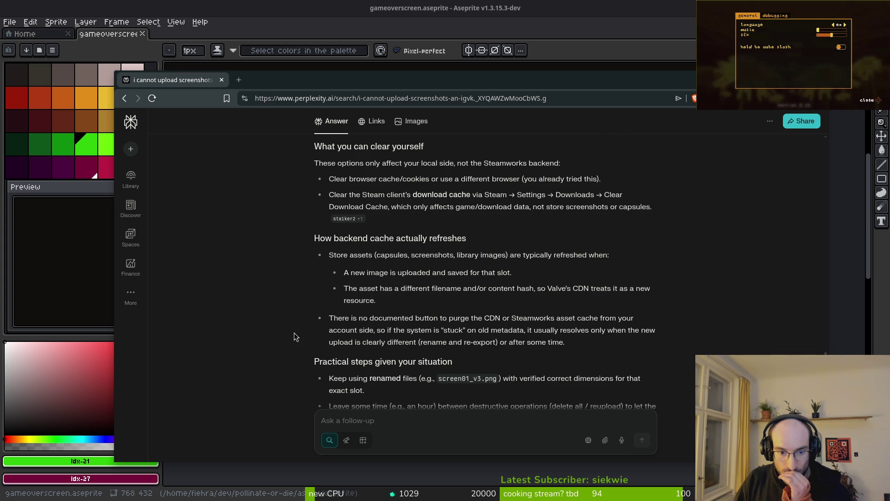
pyautogui.scroll(-2, 316, 324)
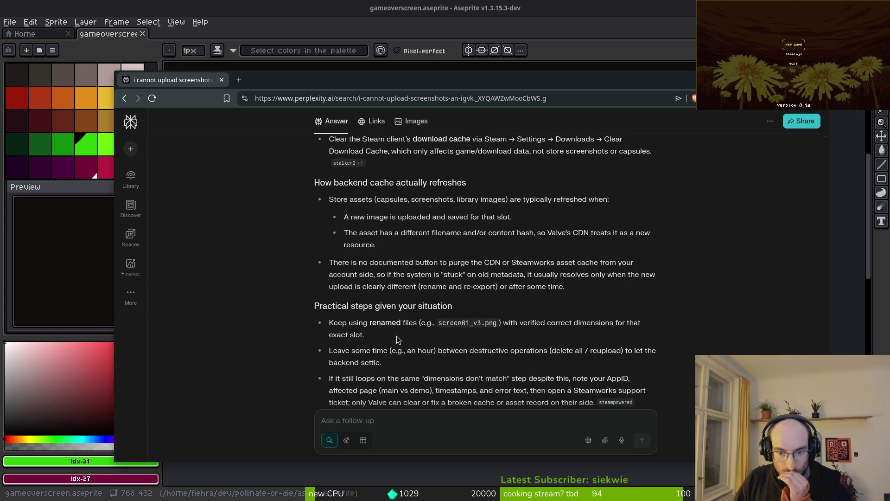
pyautogui.scroll(-2, 396, 336)
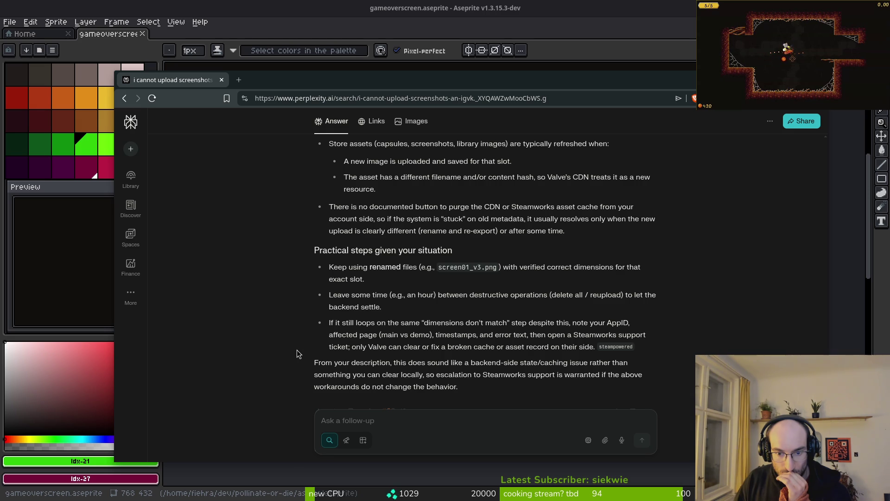
pyautogui.scroll(-3, 297, 353)
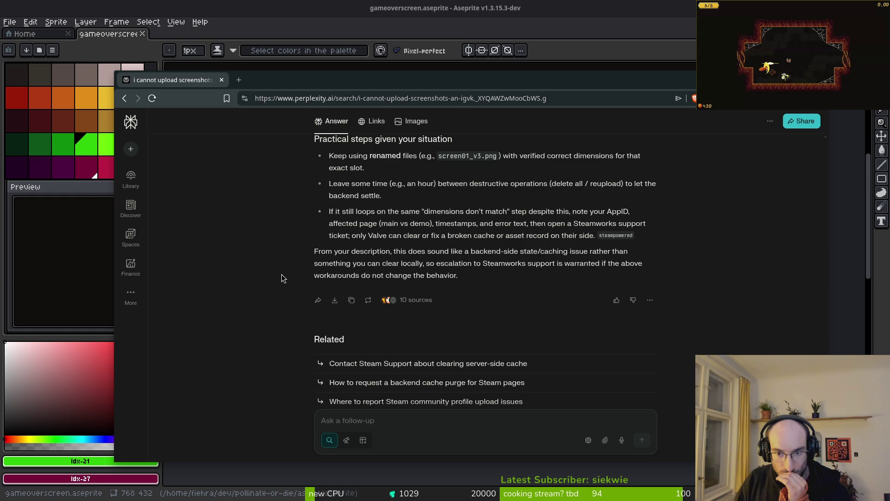
pyautogui.scroll(10, 288, 232)
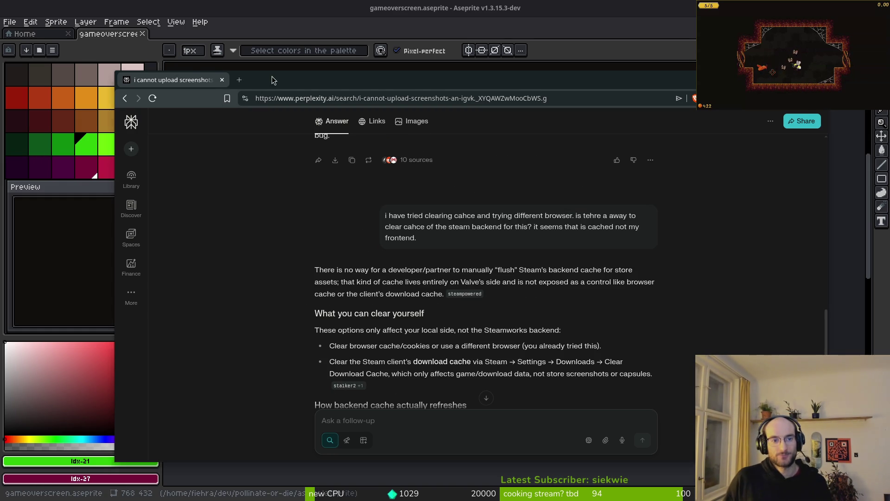
pyautogui.hotkey('alt', 'Tab')
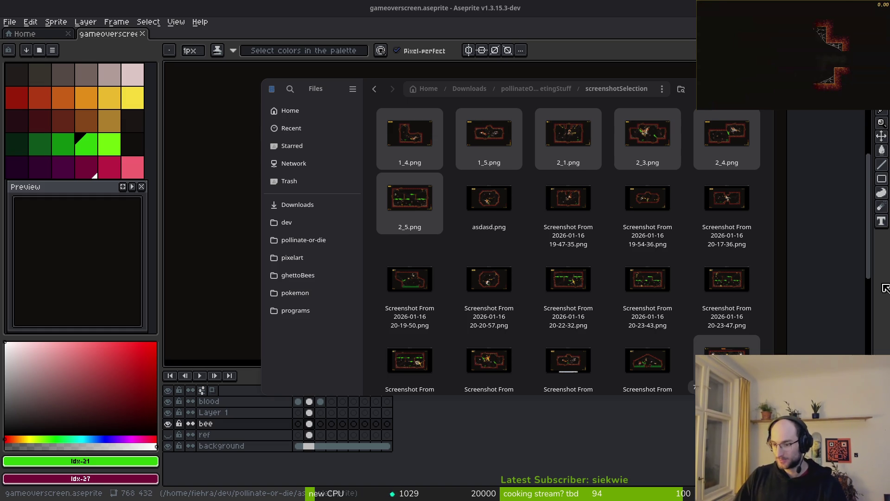
# Close the screenshotSelection folder window with Ctrl+W to reveal the bee sprite in Aseprite.
pyautogui.hotkey('ctrl', 'w')
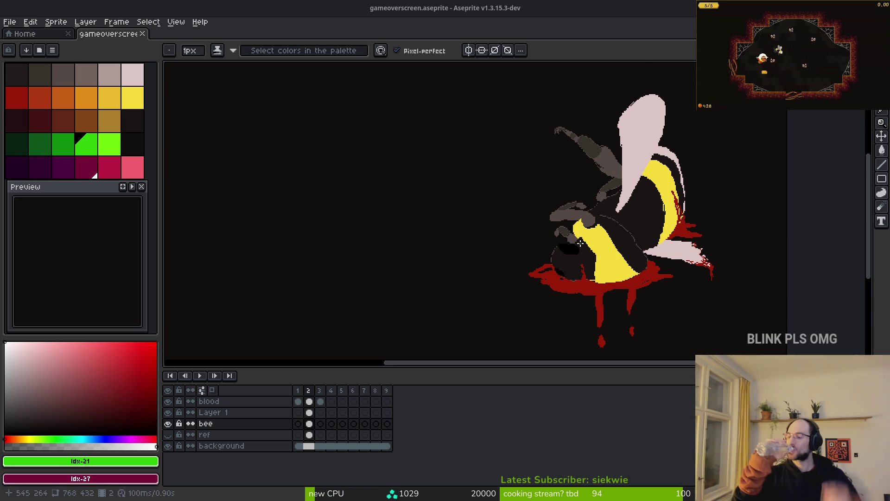
# Bring the browser with the Pollinate or Die Steam page forward and drag it fully on screen.
pyautogui.scroll(2, 580, 243)
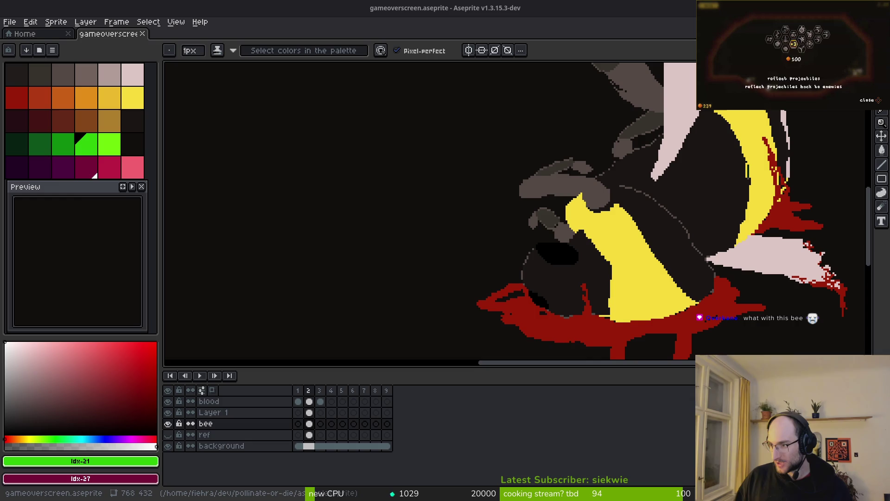
pyautogui.hotkey('alt', 'Tab')
pyautogui.moveTo(272, 178); pyautogui.dragTo(388, 76)
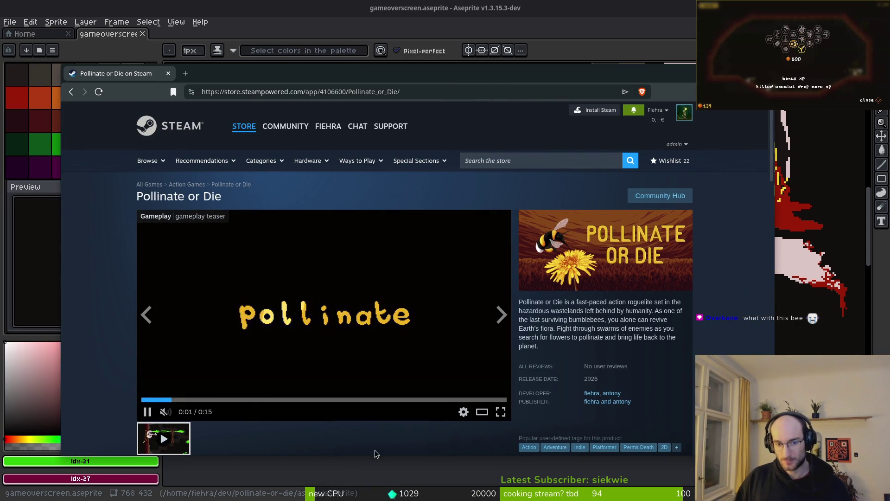
# Scroll through the Pollinate or Die store page while the teaser plays, then close it.
pyautogui.scroll(-8, 310, 281)
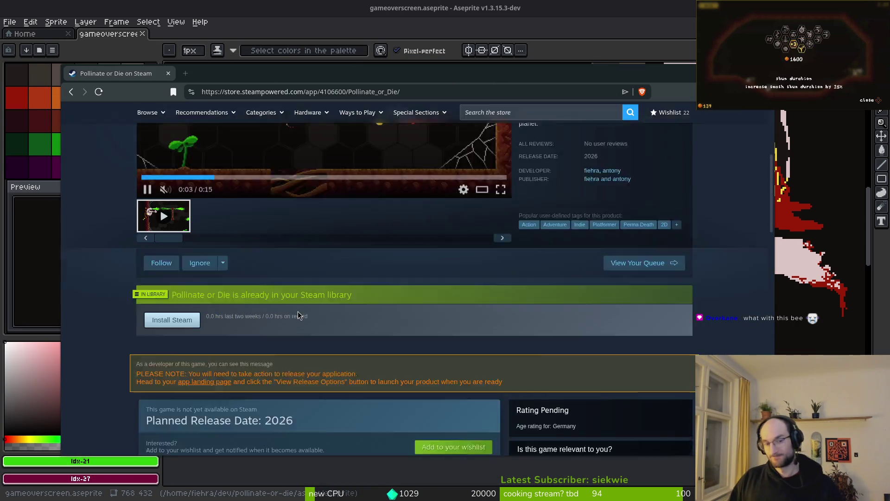
pyautogui.scroll(10, 118, 291)
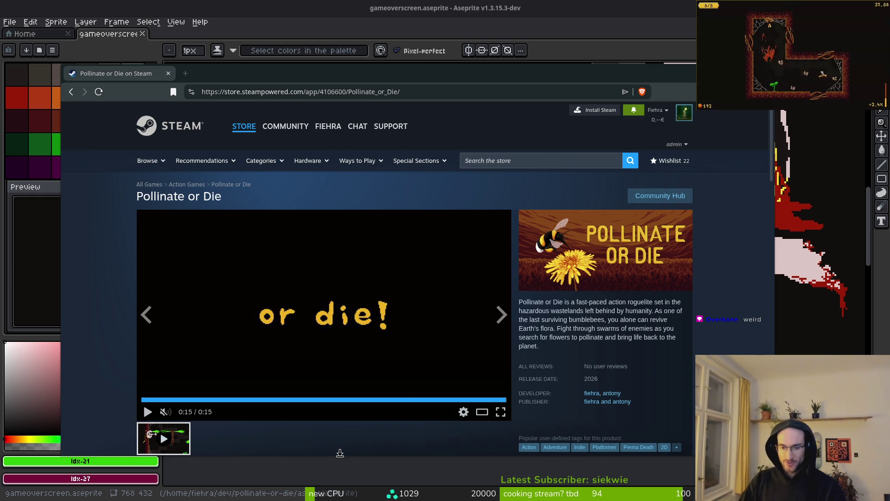
pyautogui.scroll(-3, 246, 328)
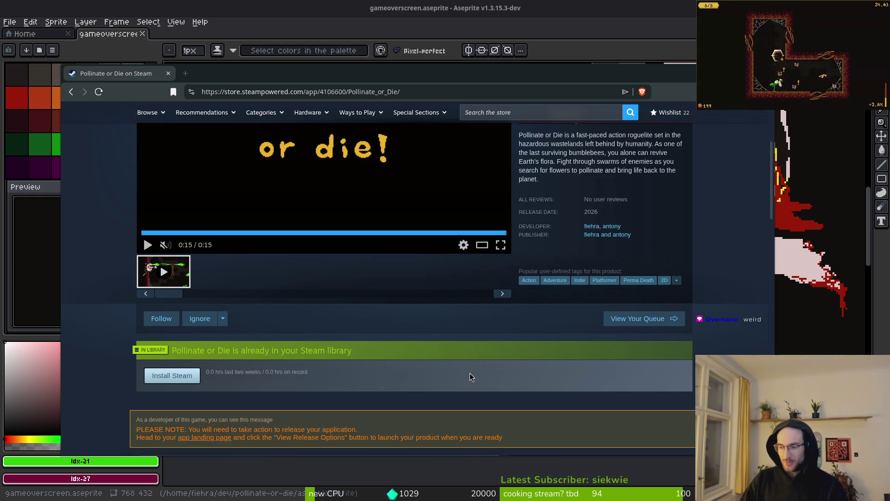
pyautogui.scroll(3, 427, 407)
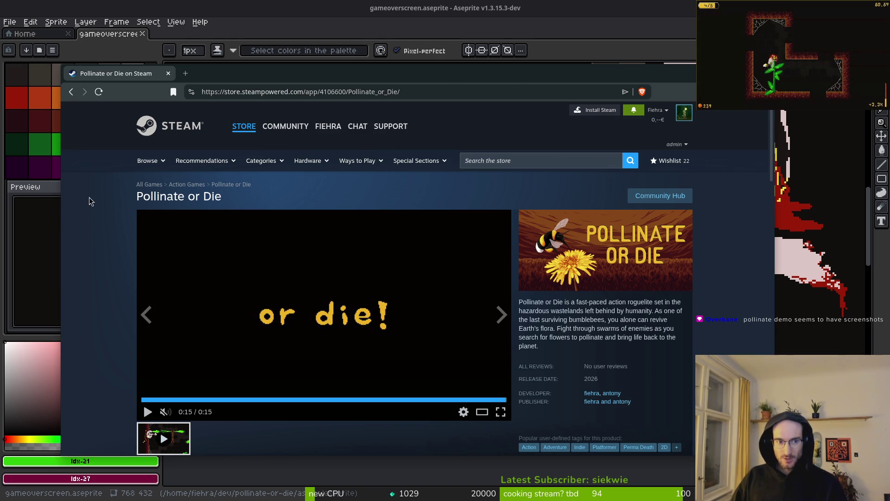
pyautogui.hotkey('ctrl', 'w')
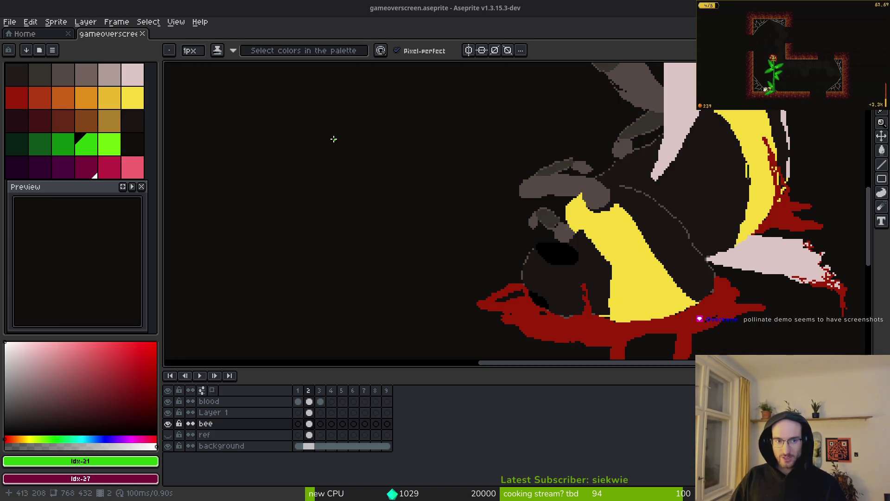
# Hide the blood layer and zoom in on the bee's yellow stripe.
pyautogui.scroll(-5, 602, 155)
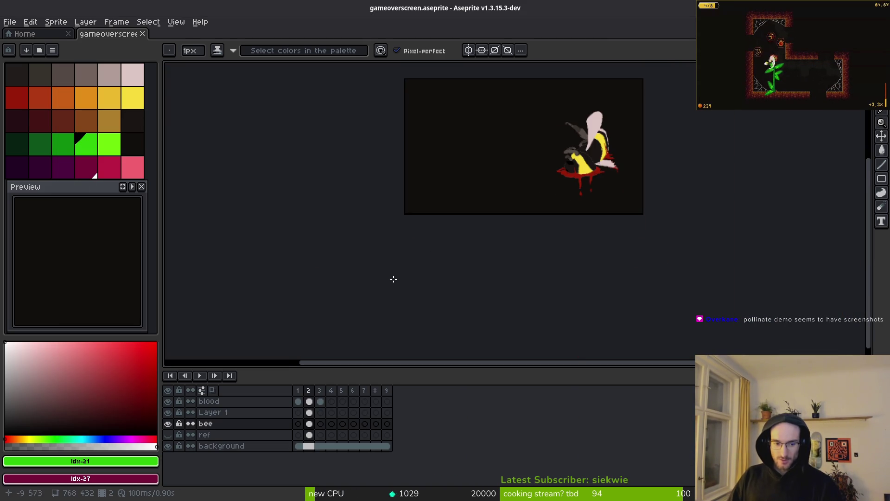
pyautogui.scroll(5, 699, 195)
pyautogui.moveTo(410, 192); pyautogui.dragTo(572, 192)
pyautogui.click(168, 401)
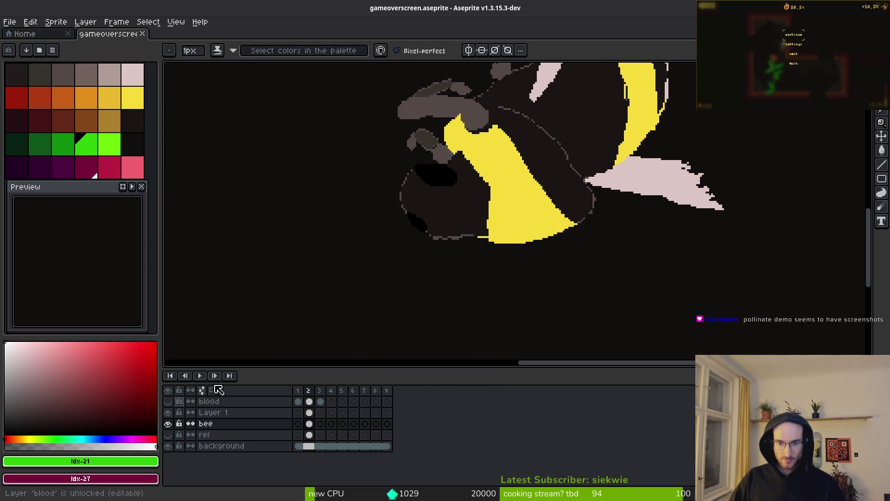
pyautogui.scroll(3, 513, 253)
pyautogui.scroll(-2, 507, 242)
# Pick the stripe's yellow and add yellow pixels to smooth the stripe's jagged edge.
pyautogui.press('i')
pyautogui.click(521, 226)
pyautogui.scroll(2, 501, 217)
pyautogui.press('b')
pyautogui.click(476, 209)
pyautogui.moveTo(453, 158)
pyautogui.mouseDown()
pyautogui.moveTo(467, 185)
pyautogui.moveTo(475, 278)
pyautogui.mouseUp()
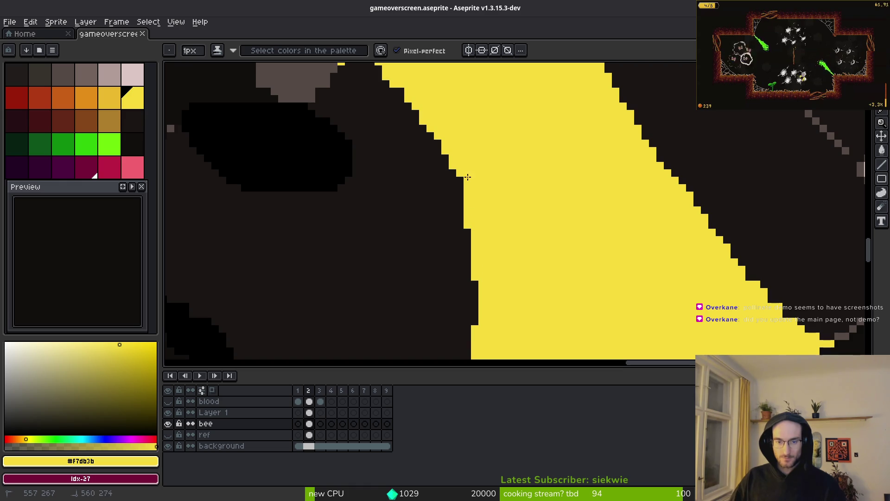
pyautogui.click(460, 185)
pyautogui.scroll(1, 464, 147)
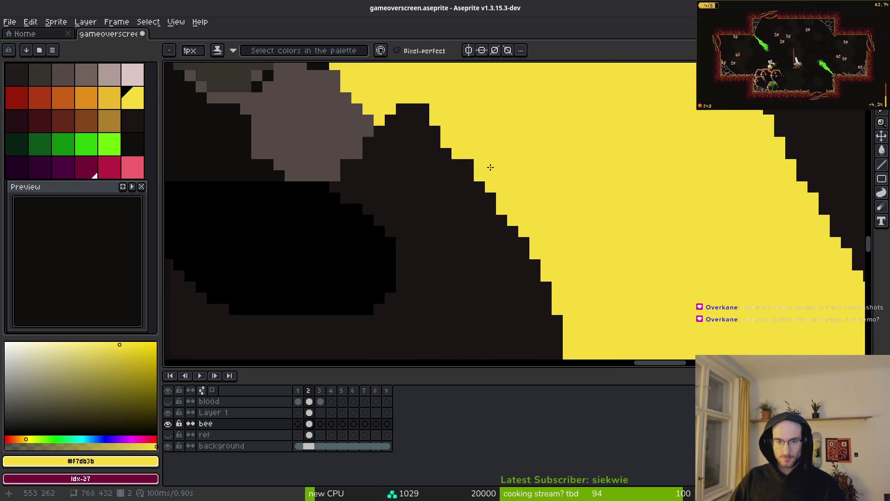
# Paint dark #1a1414 pixels along the stripe edge, covering stray yellow and straightening it.
pyautogui.keyDown('alt'); pyautogui.rightClick(445, 195); pyautogui.keyUp('alt')
pyautogui.moveTo(425, 131); pyautogui.dragTo(479, 184)
pyautogui.click(446, 143)
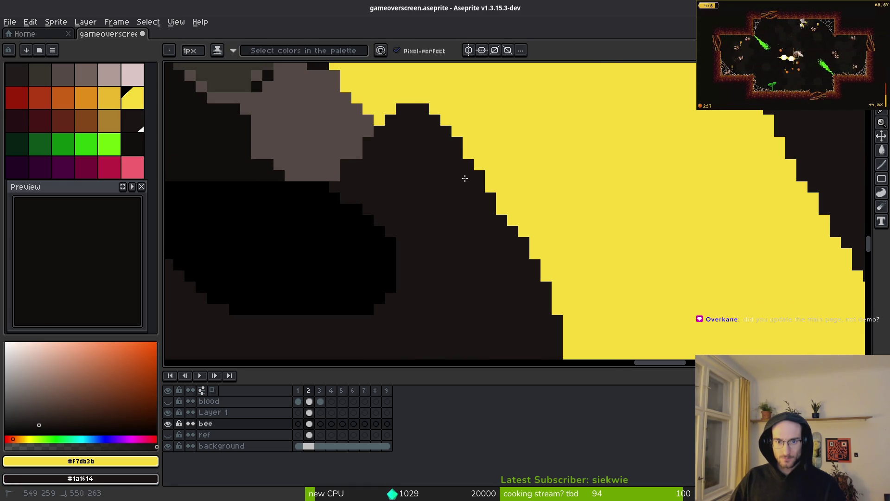
pyautogui.scroll(-2, 473, 172)
pyautogui.scroll(1, 576, 245)
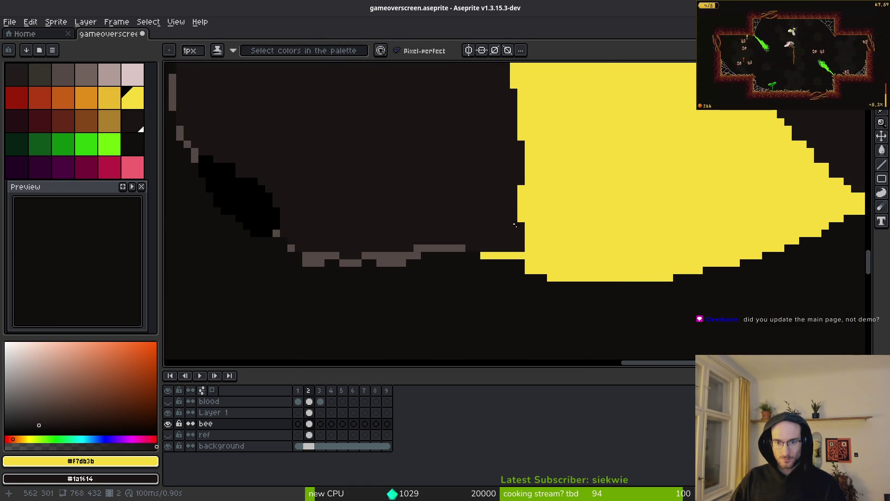
pyautogui.moveTo(518, 155); pyautogui.dragTo(519, 192)
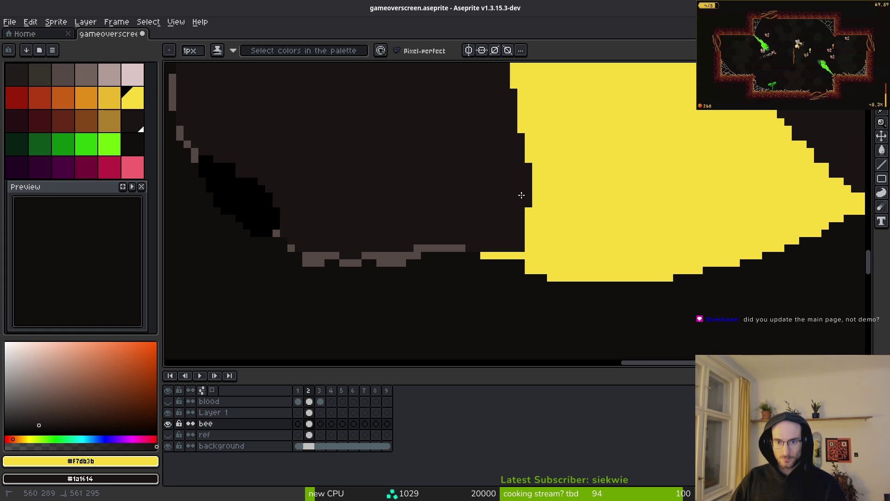
pyautogui.scroll(3, 572, 291)
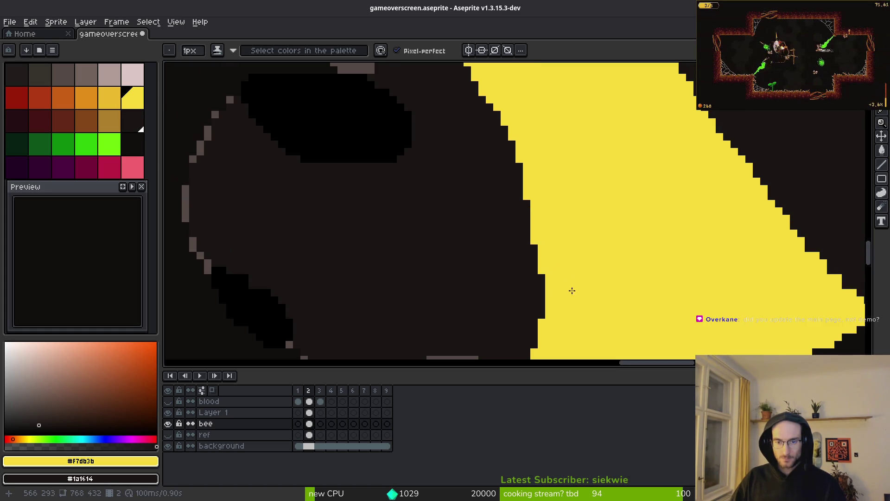
pyautogui.scroll(-4, 512, 249)
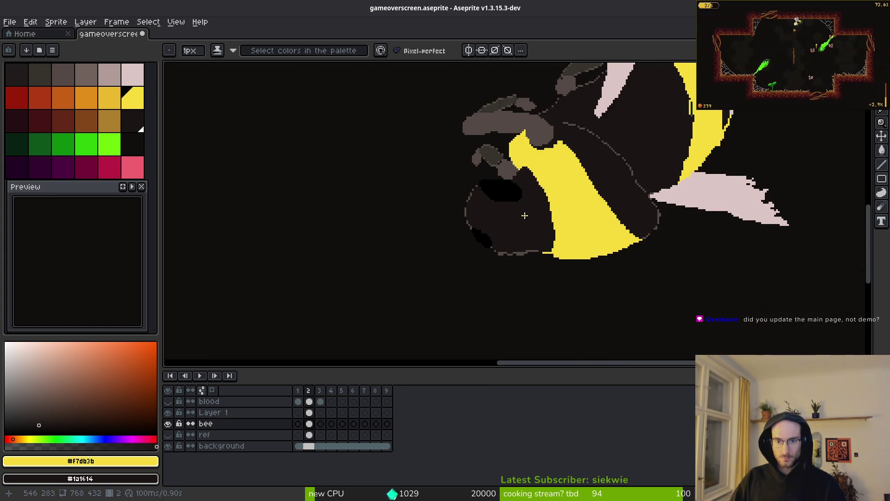
pyautogui.scroll(4, 524, 215)
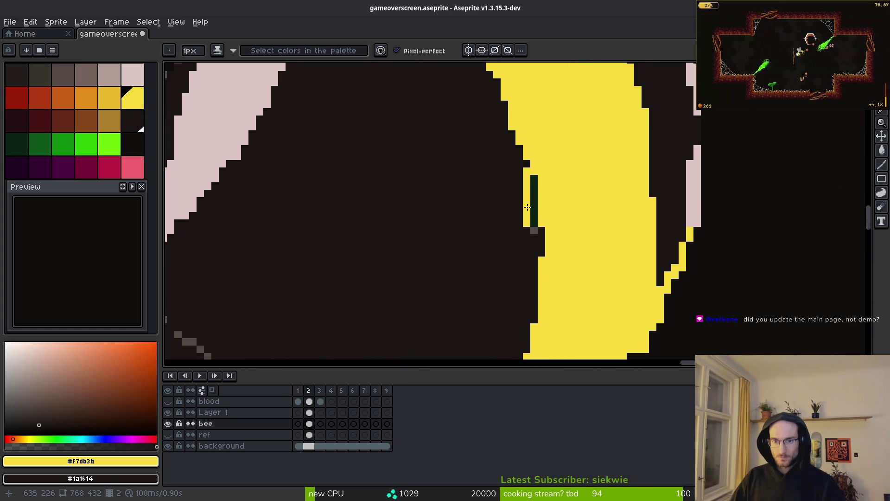
# Darken the yellow column beside the green stripe and stray edge pixels, then fill the top-left notch yellow.
pyautogui.moveTo(527, 224); pyautogui.dragTo(527, 169)
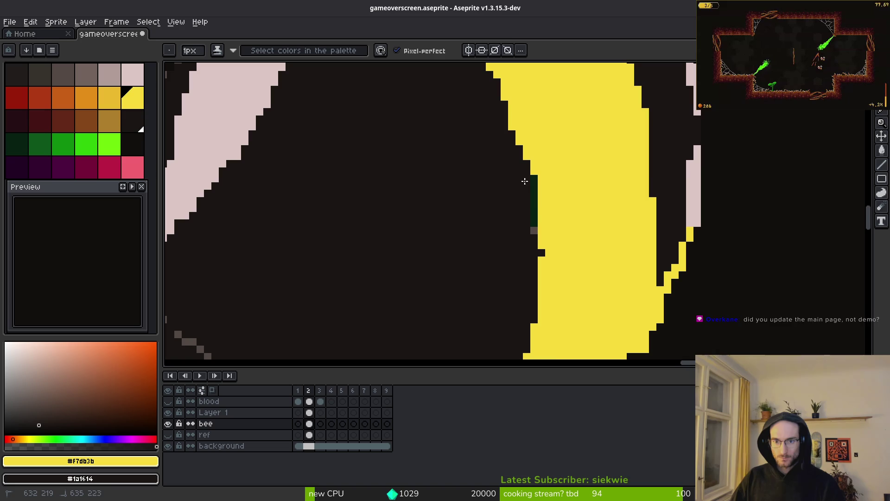
pyautogui.scroll(3, 550, 203)
pyautogui.scroll(-1, 537, 204)
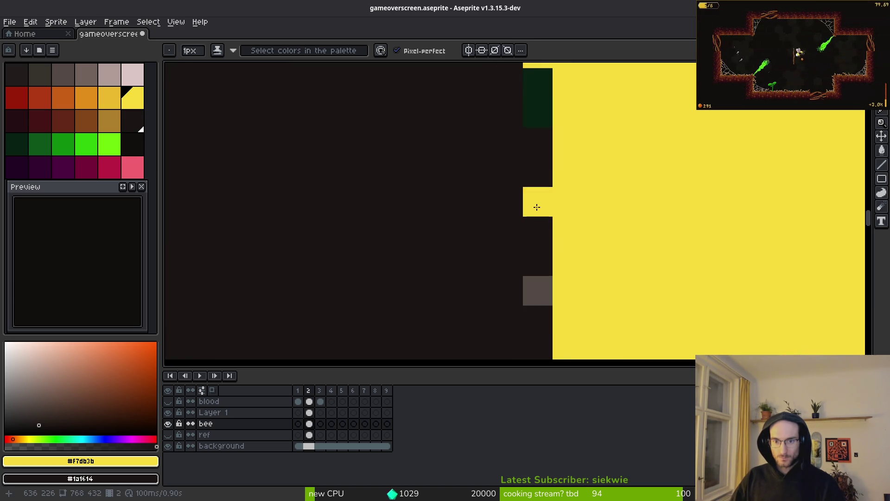
pyautogui.rightClick(538, 291)
pyautogui.rightClick(527, 67)
pyautogui.scroll(-2, 540, 181)
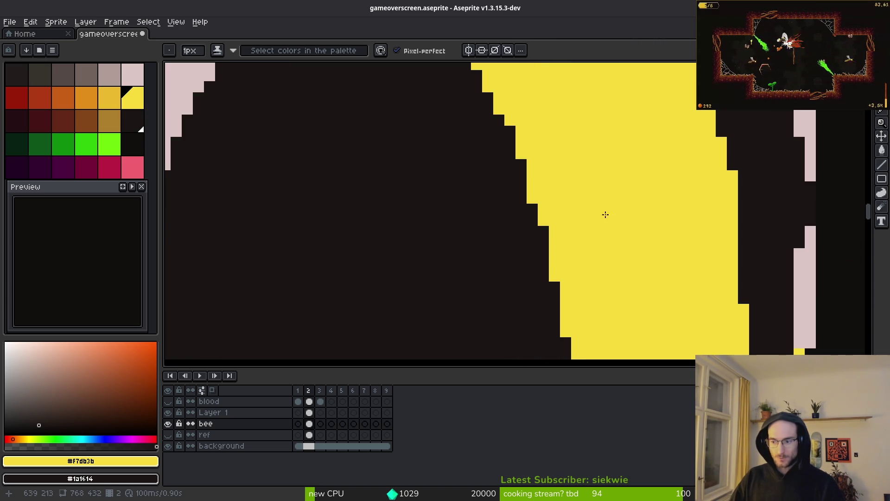
pyautogui.scroll(-5, 600, 179)
pyautogui.scroll(-4, 619, 260)
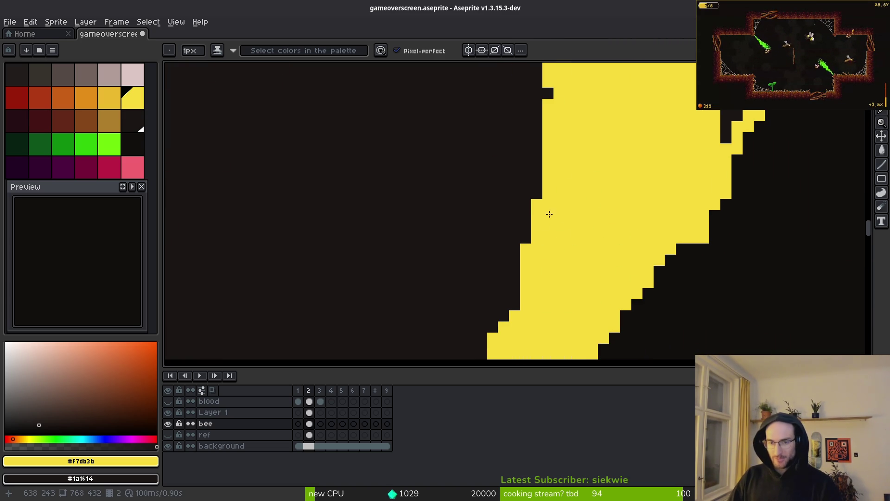
pyautogui.click(548, 93)
# Extend the yellow down the shape's left edge, filling its notches to straighten it.
pyautogui.moveTo(537, 157); pyautogui.dragTo(539, 185)
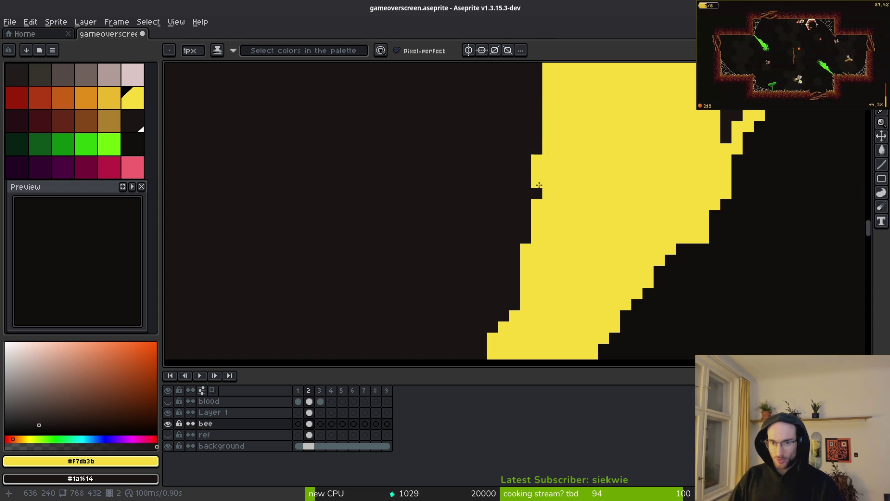
pyautogui.moveTo(524, 220); pyautogui.dragTo(520, 295)
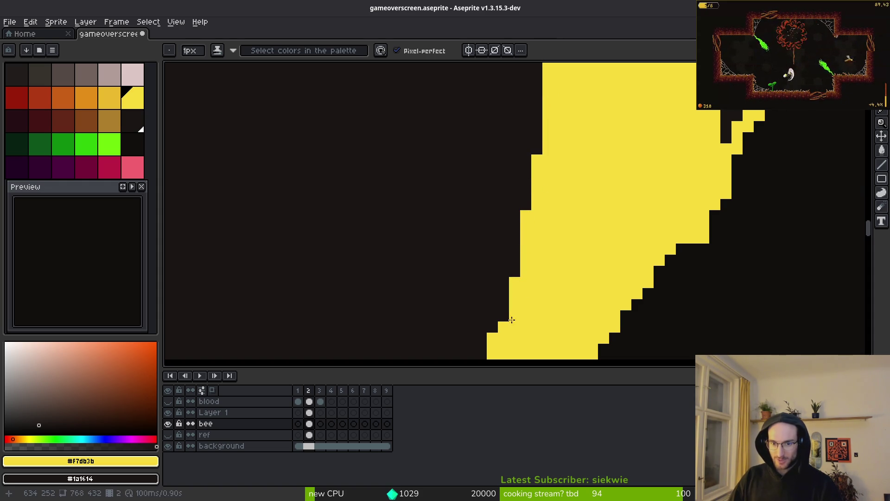
pyautogui.scroll(-2, 524, 323)
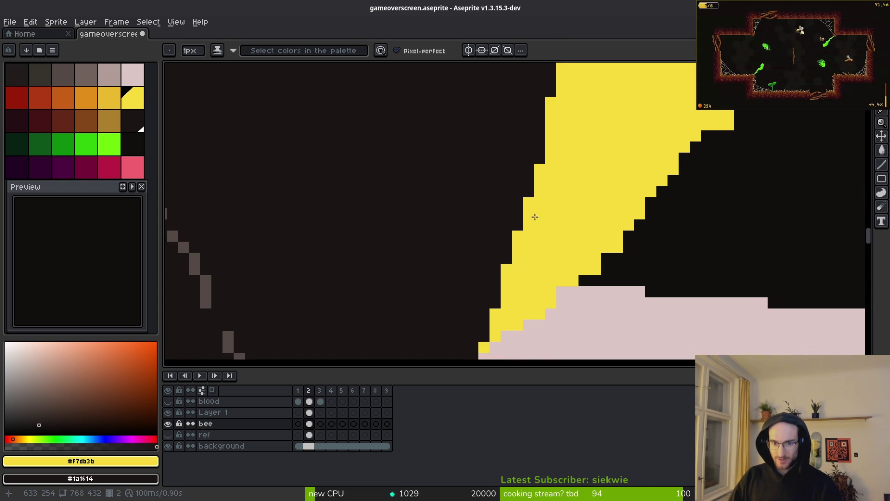
pyautogui.scroll(-1, 590, 201)
pyautogui.scroll(-2, 590, 204)
pyautogui.scroll(2, 584, 209)
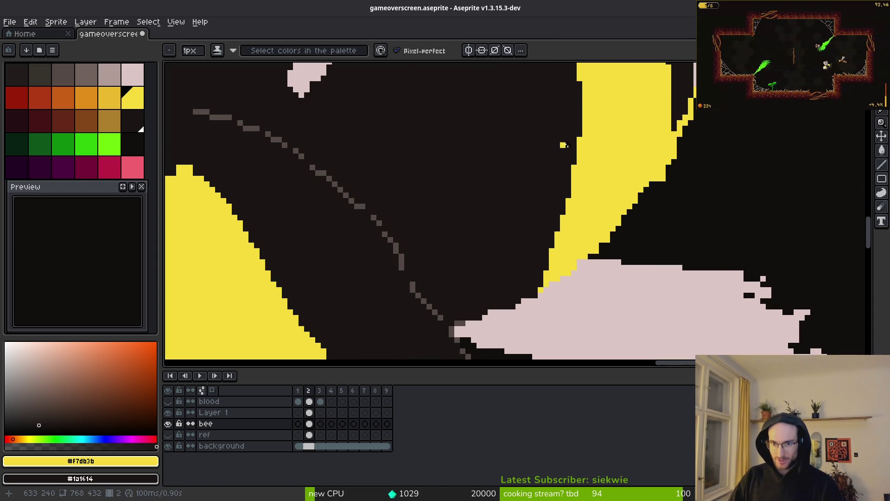
# Carve dark notches into the yellow left edge, then refill them and the lower-left notches yellow.
pyautogui.moveTo(580, 135)
pyautogui.mouseDown()
pyautogui.moveTo(571, 204)
pyautogui.moveTo(546, 263)
pyautogui.mouseUp()
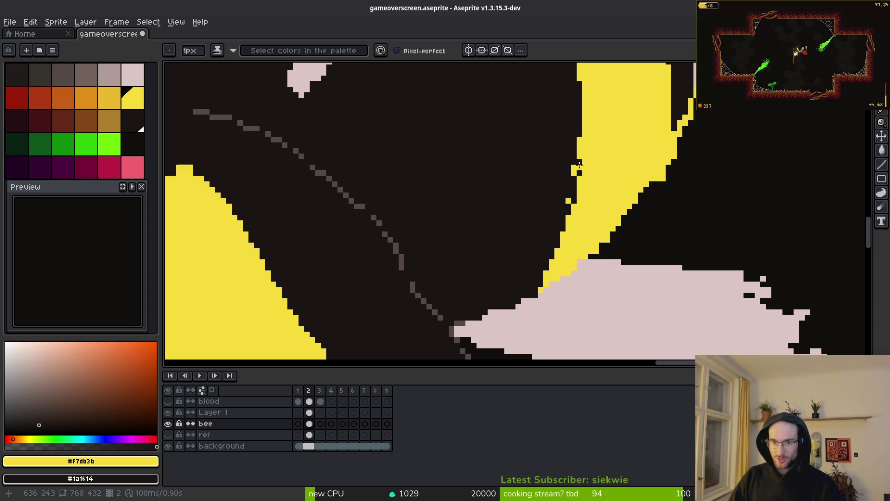
pyautogui.moveTo(579, 168); pyautogui.dragTo(568, 218)
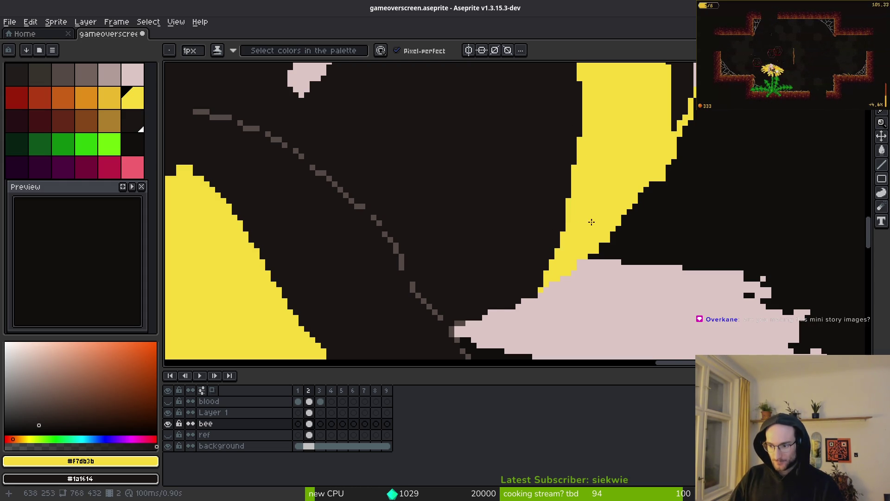
pyautogui.scroll(1, 587, 223)
pyautogui.scroll(-3, 525, 266)
pyautogui.scroll(3, 589, 236)
pyautogui.moveTo(568, 242); pyautogui.dragTo(541, 262)
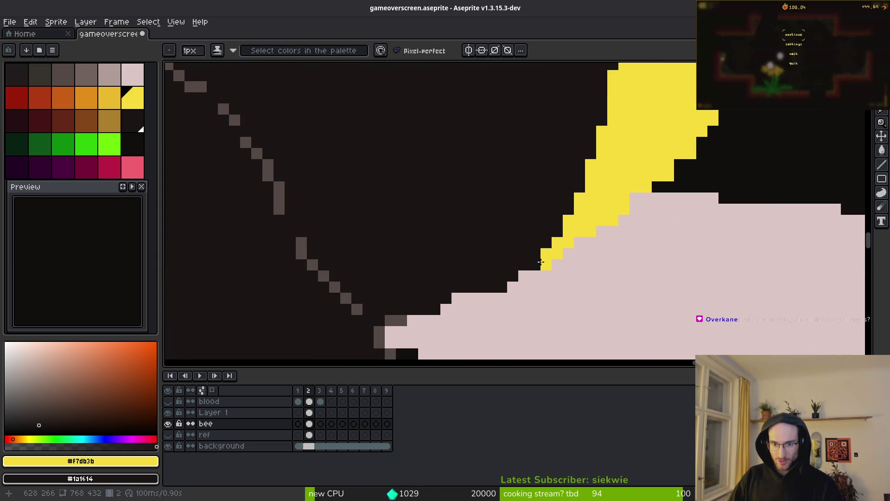
pyautogui.scroll(-3, 668, 257)
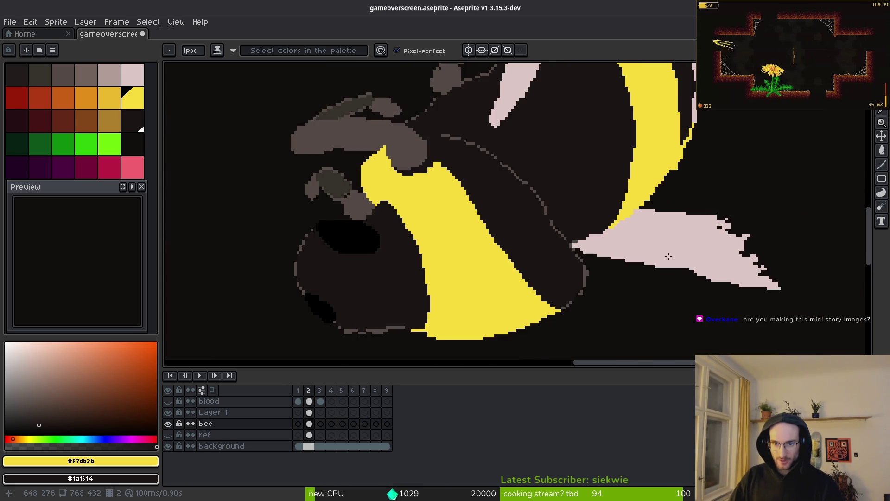
pyautogui.scroll(-2, 661, 206)
pyautogui.scroll(5, 665, 220)
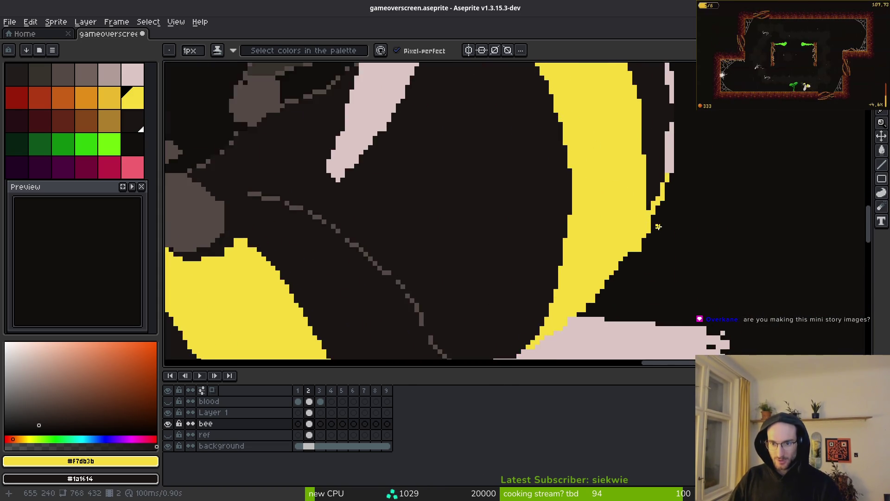
# Trim the yellow band's right edge with dark pixels.
pyautogui.moveTo(643, 221); pyautogui.dragTo(612, 269)
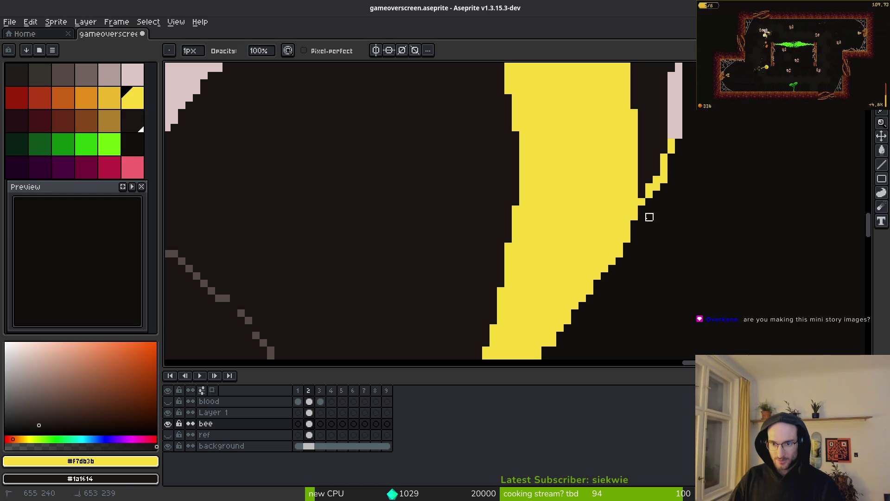
pyautogui.scroll(1, 656, 224)
pyautogui.scroll(-3, 616, 189)
pyautogui.scroll(1, 614, 205)
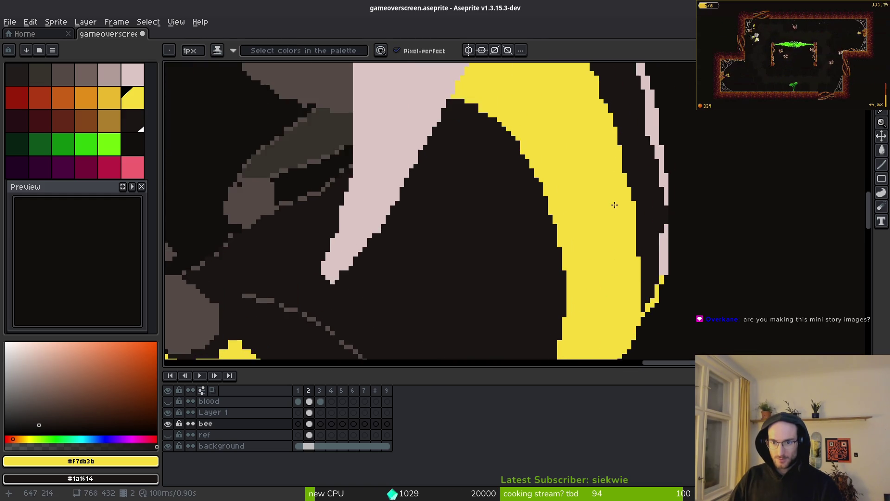
pyautogui.scroll(2, 613, 205)
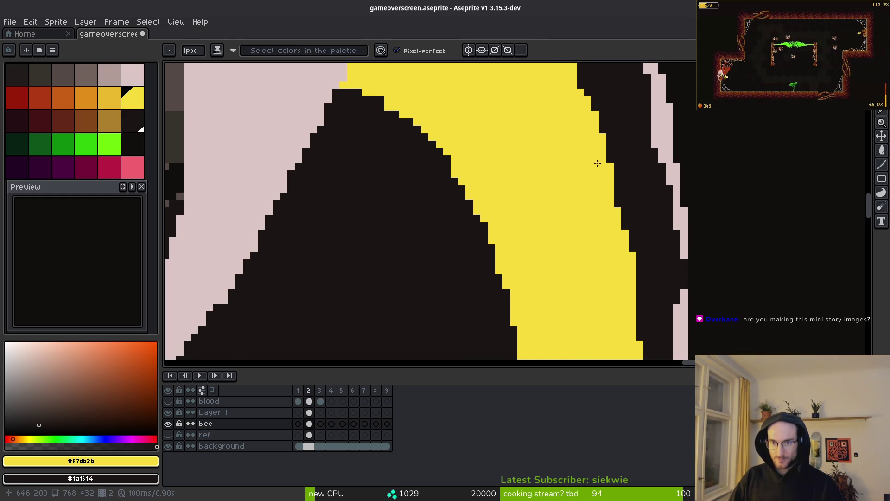
# Add a yellow pixel below the diagonal stroke, undo it, and paint one dark pixel on the yellow edge.
pyautogui.moveTo(595, 159); pyautogui.dragTo(598, 195)
pyautogui.moveTo(532, 109); pyautogui.dragTo(663, 229)
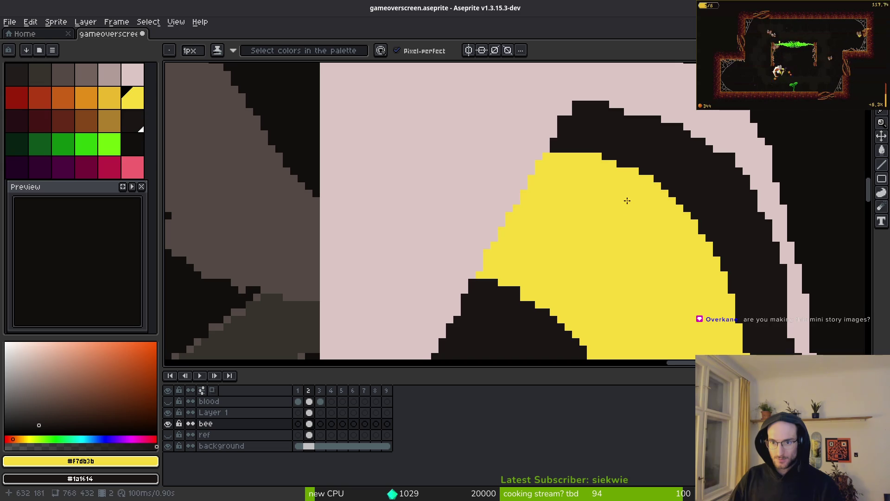
pyautogui.scroll(-3, 564, 171)
pyautogui.scroll(2, 612, 194)
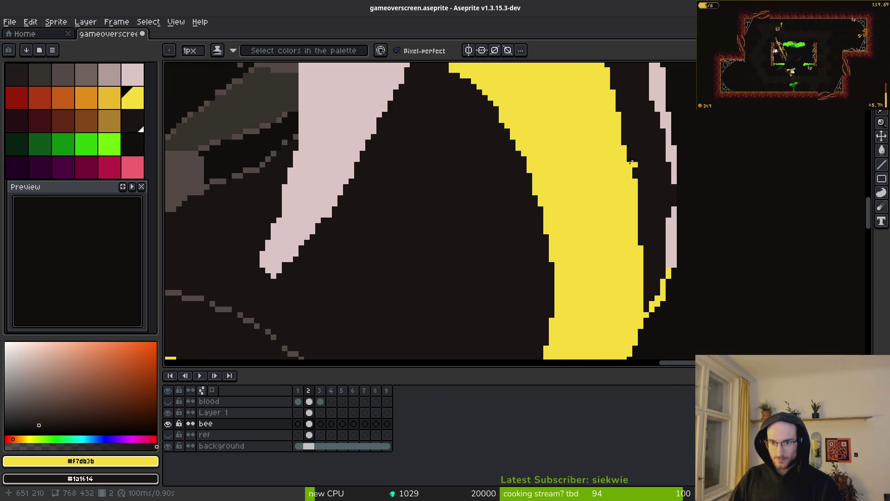
pyautogui.scroll(2, 633, 159)
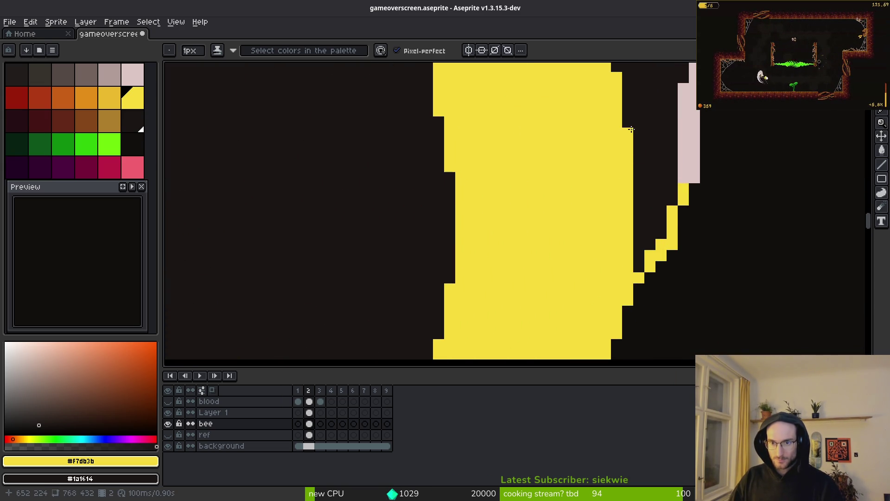
pyautogui.click(637, 290)
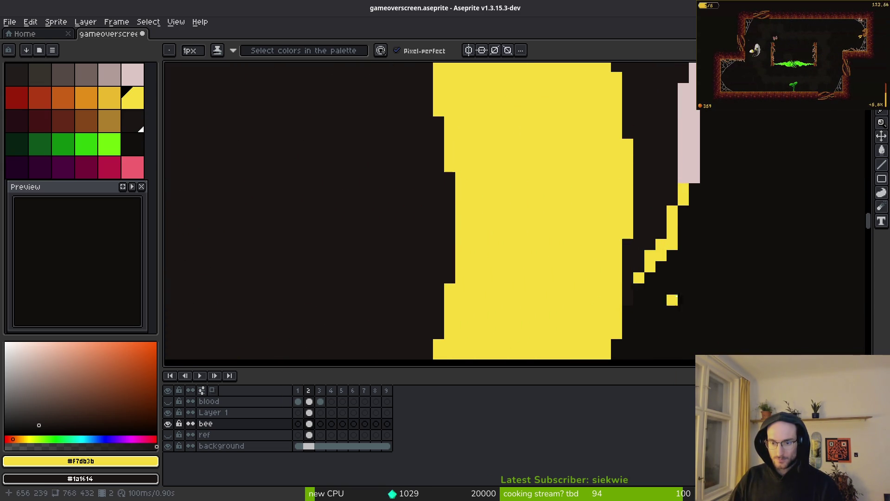
pyautogui.hotkey('ctrl', 'z')
pyautogui.rightClick(628, 266)
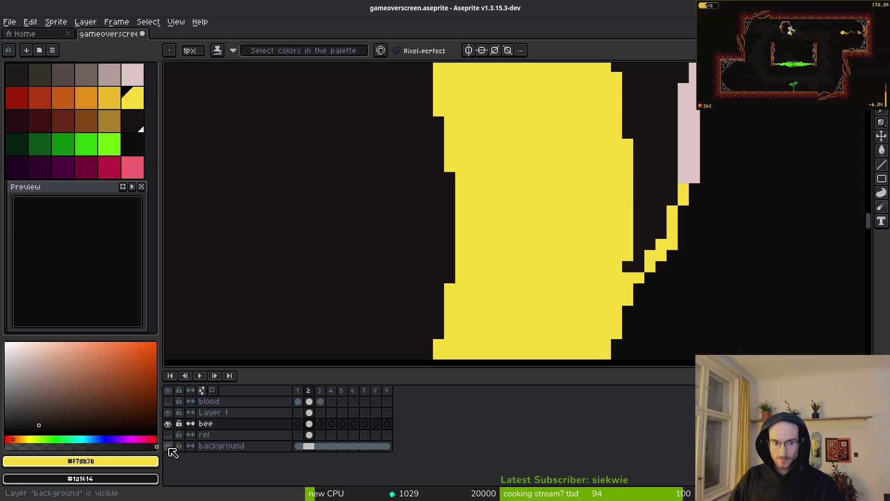
# Hide the background layer to check transparency and darken another yellow edge pixel.
pyautogui.click(168, 446)
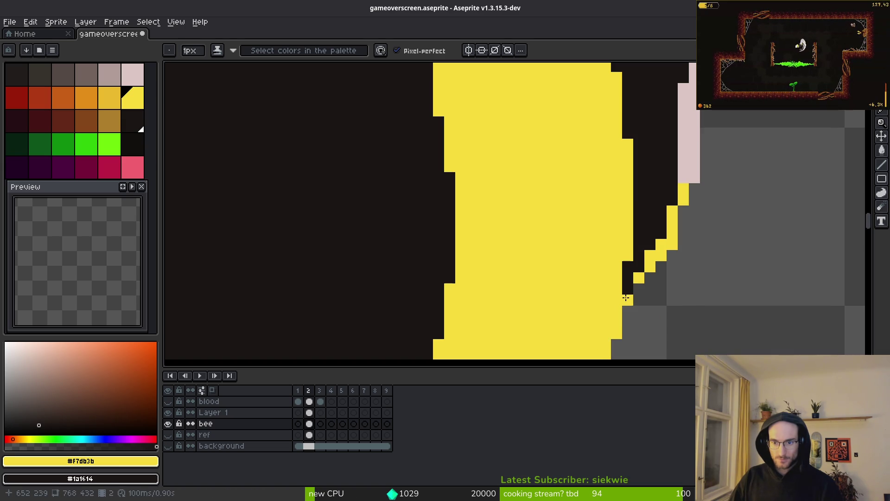
pyautogui.rightClick(619, 332)
pyautogui.scroll(-2, 619, 333)
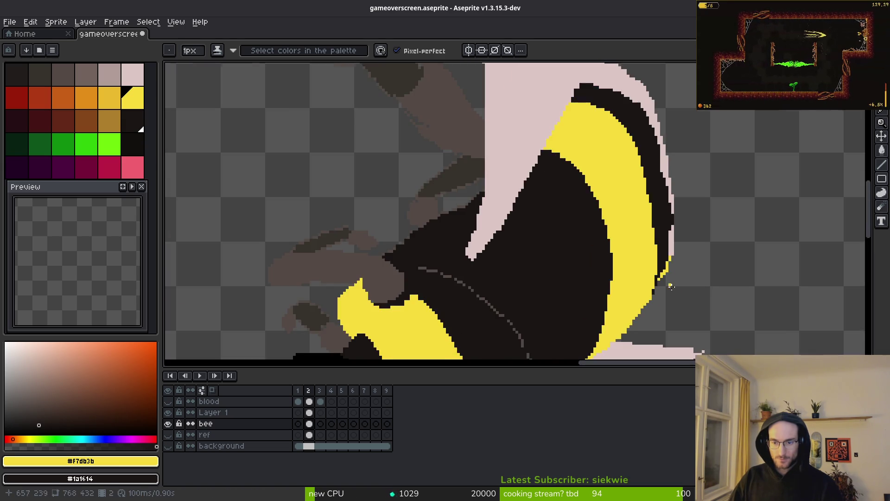
pyautogui.scroll(2, 624, 308)
pyautogui.scroll(-1, 685, 309)
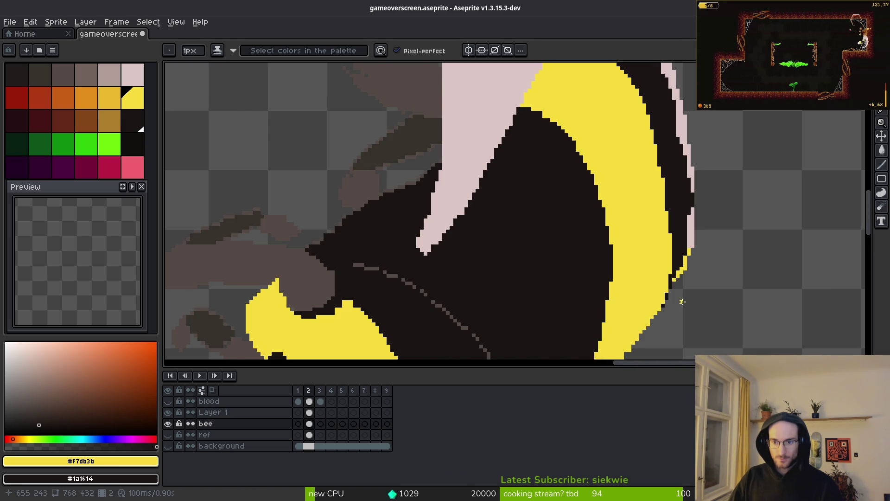
pyautogui.scroll(-2, 682, 302)
pyautogui.scroll(4, 621, 279)
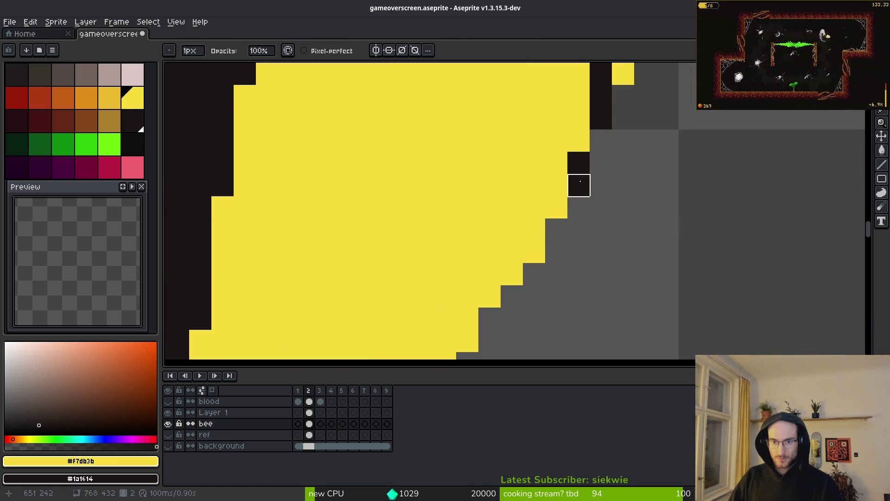
pyautogui.scroll(-2, 580, 182)
pyautogui.scroll(2, 645, 296)
# With the Pencil, darken three stray yellow pixels on the outline.
pyautogui.press('b')
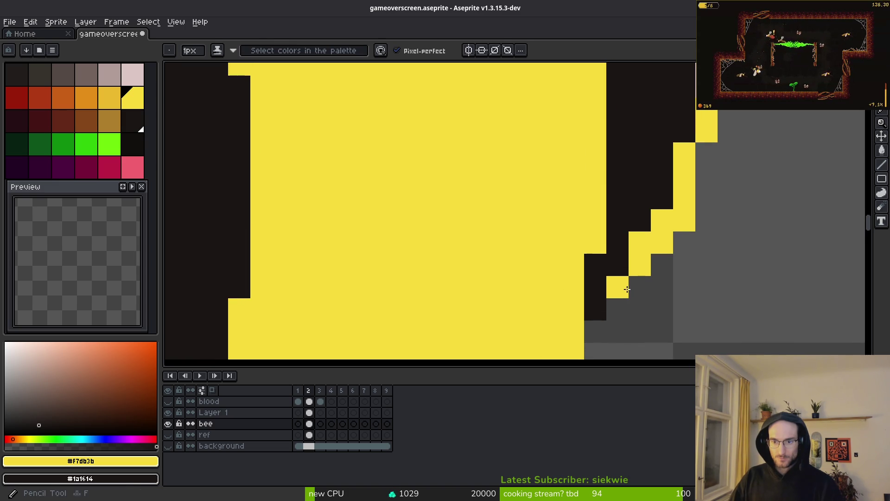
pyautogui.scroll(-3, 717, 268)
pyautogui.scroll(2, 717, 267)
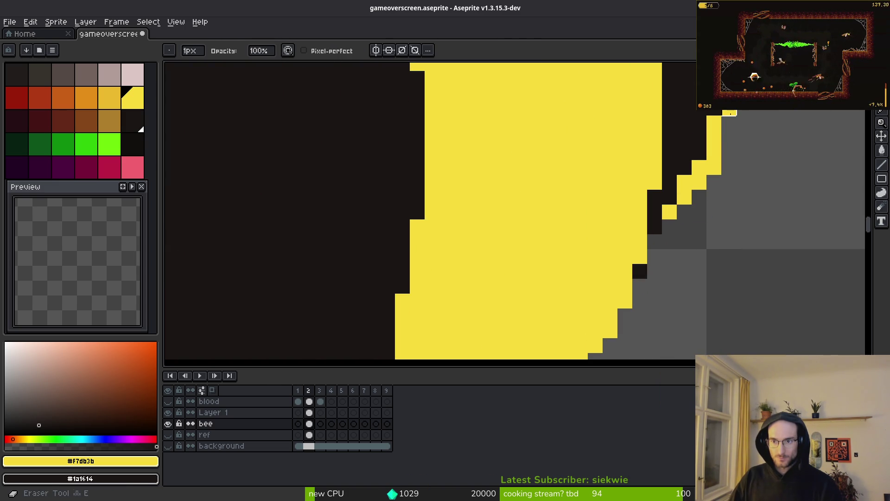
pyautogui.rightClick(670, 212)
pyautogui.rightClick(655, 242)
pyautogui.rightClick(681, 193)
# Save the bee illustration with Ctrl+S.
pyautogui.press('b')
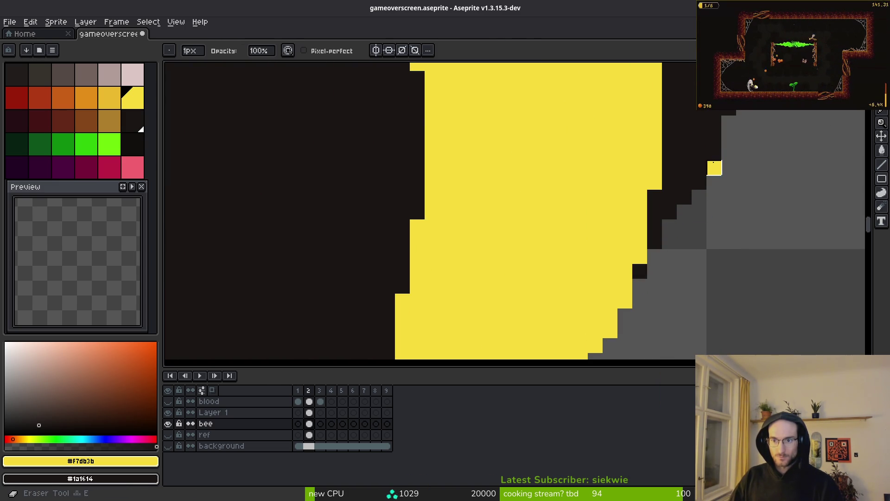
pyautogui.scroll(-2, 706, 271)
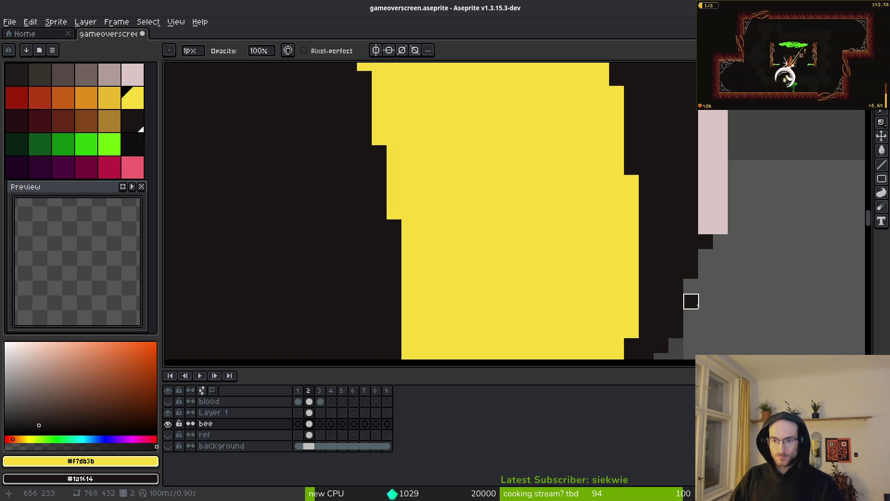
pyautogui.press('e')
pyautogui.scroll(-2, 714, 167)
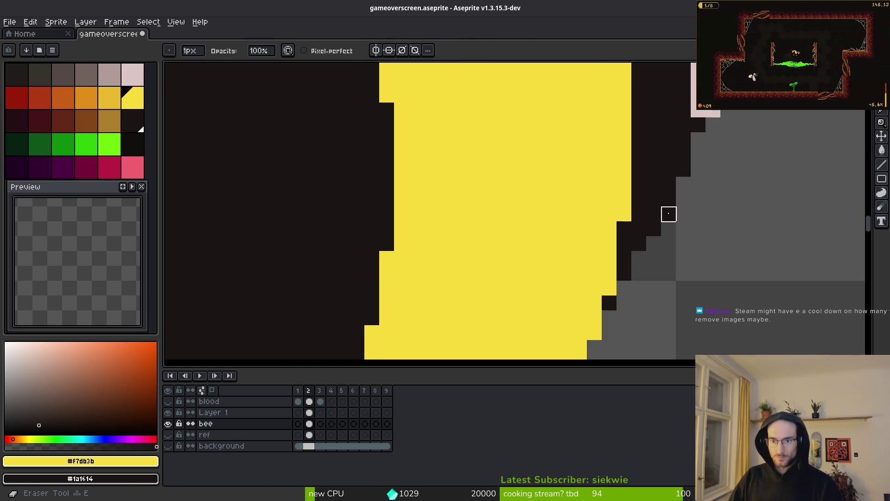
pyautogui.press('b')
pyautogui.scroll(-2, 727, 228)
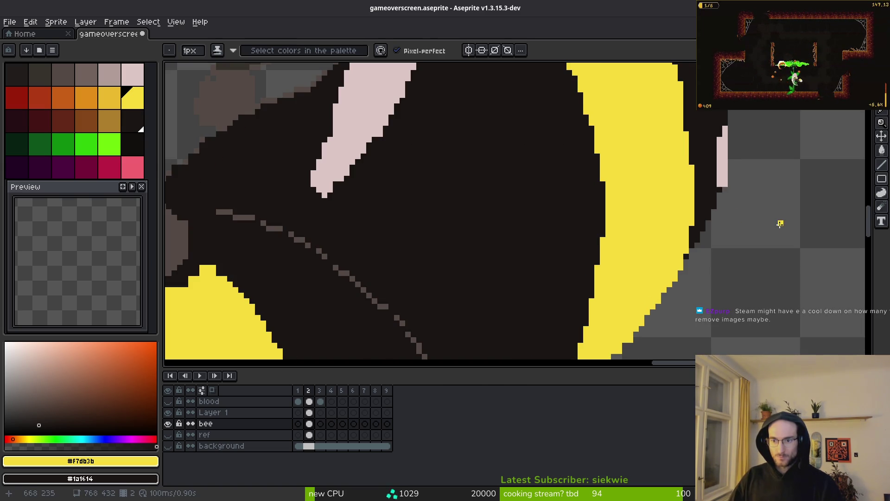
pyautogui.hotkey('ctrl', 's')
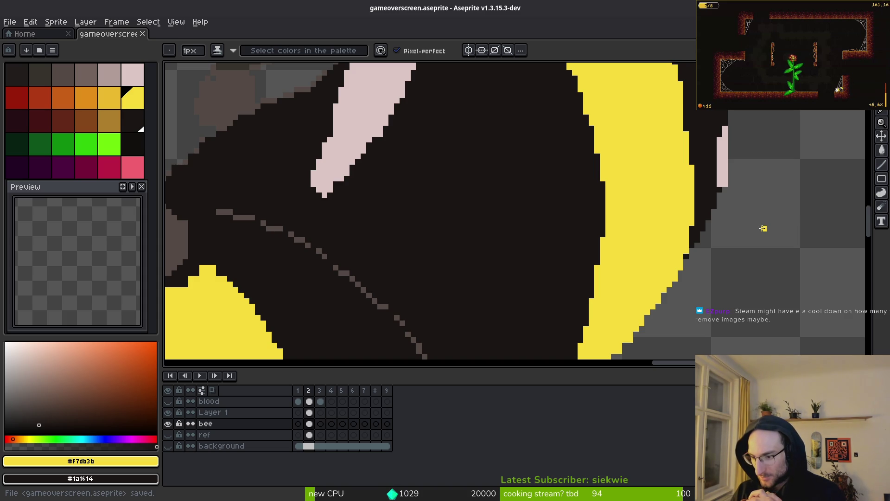
# Paint a dark pixel on the bee's outline.
pyautogui.scroll(-2, 683, 207)
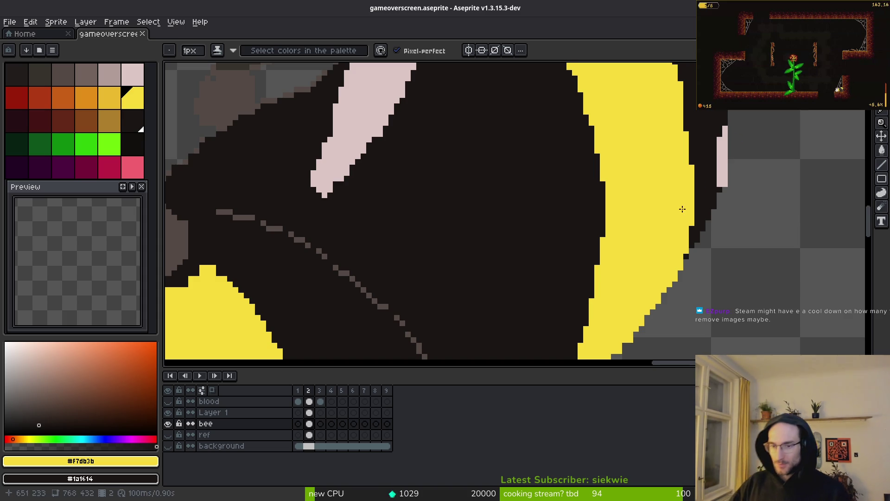
pyautogui.scroll(5, 650, 198)
pyautogui.rightClick(649, 198)
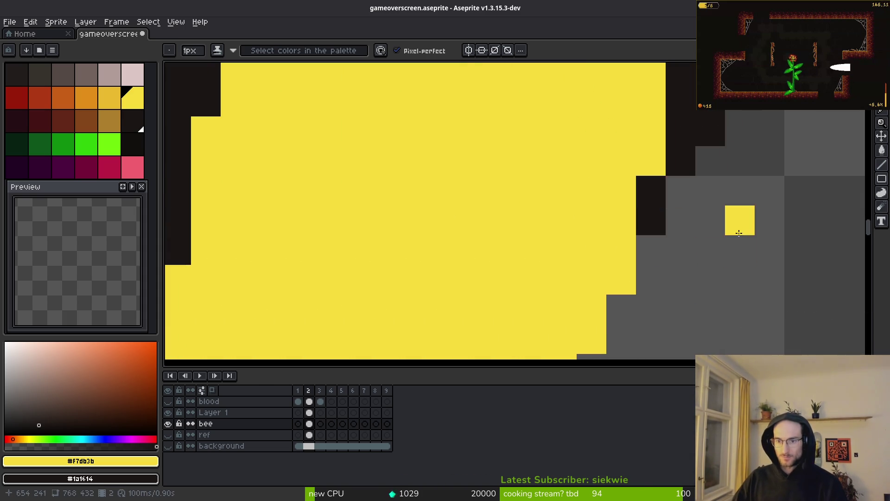
pyautogui.press('e')
pyautogui.scroll(-3, 731, 258)
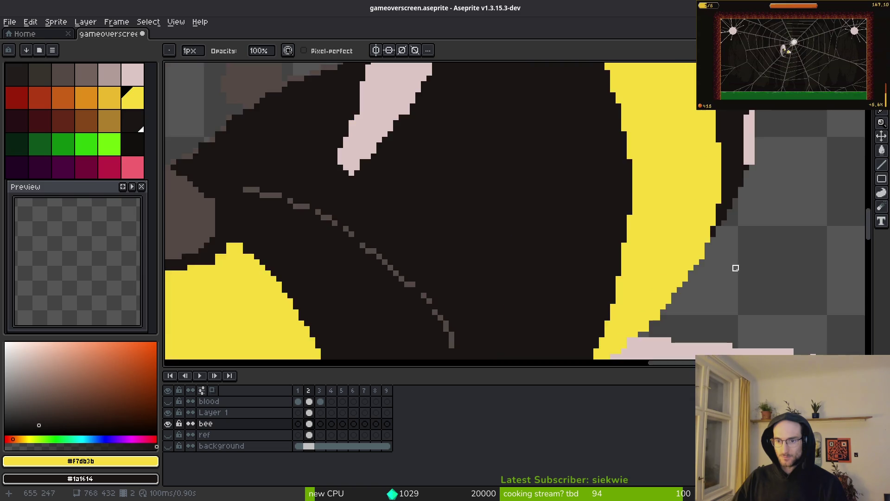
pyautogui.scroll(2, 701, 254)
pyautogui.scroll(-2, 723, 253)
pyautogui.scroll(2, 747, 285)
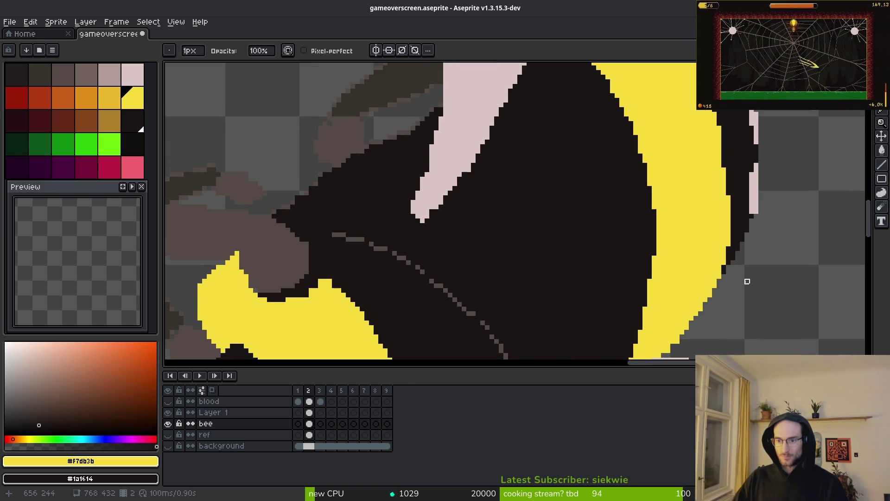
# Paint dark over stray pink outline pixels and add a yellow pixel at the stripe edge.
pyautogui.press('b')
pyautogui.scroll(2, 737, 281)
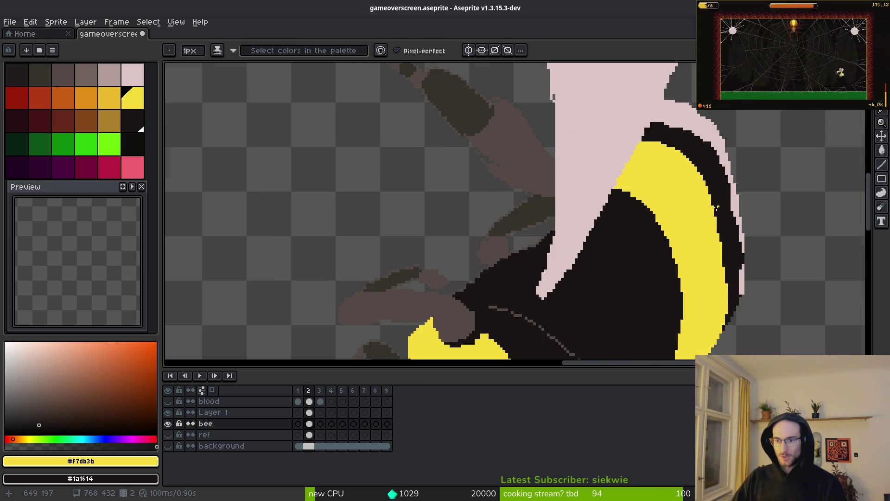
pyautogui.scroll(4, 717, 209)
pyautogui.rightClick(722, 297)
pyautogui.scroll(-5, 732, 304)
pyautogui.click(696, 306)
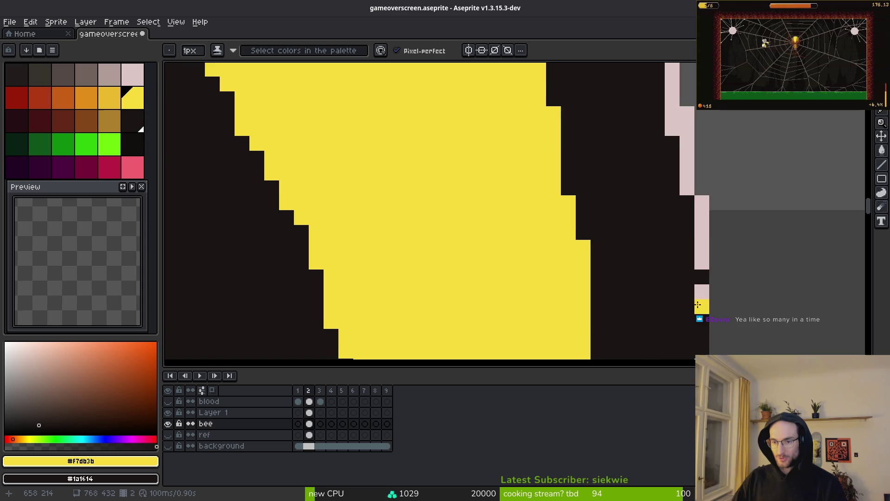
# Erase the pink outline column running down the bee's right edge.
pyautogui.scroll(-4, 691, 278)
pyautogui.hscroll(1, 652, 232)
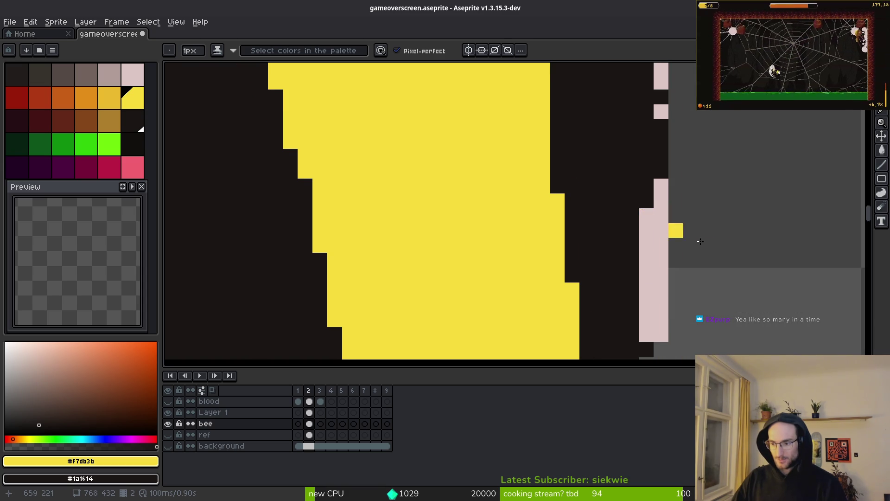
pyautogui.scroll(-3, 687, 208)
pyautogui.hscroll(1, 686, 209)
pyautogui.press('e')
pyautogui.moveTo(648, 199); pyautogui.dragTo(649, 306)
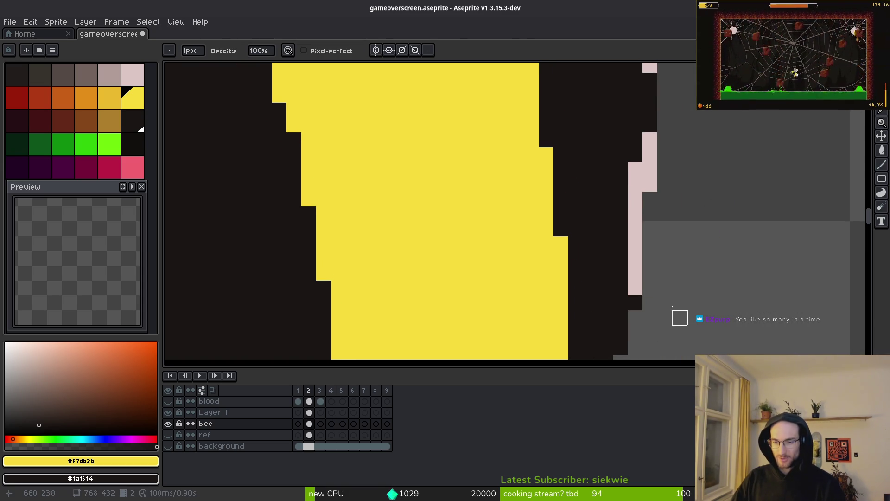
pyautogui.scroll(-3, 665, 333)
pyautogui.press('b')
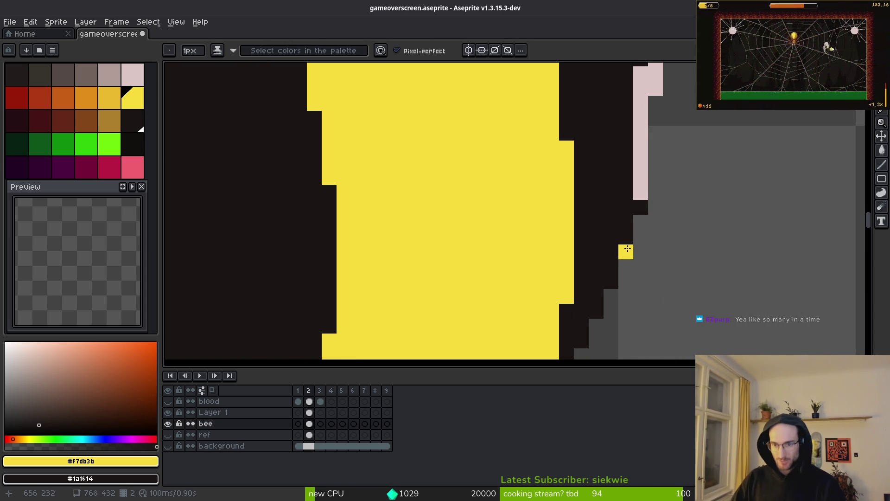
pyautogui.scroll(-2, 627, 245)
pyautogui.scroll(2, 652, 220)
pyautogui.scroll(-2, 666, 208)
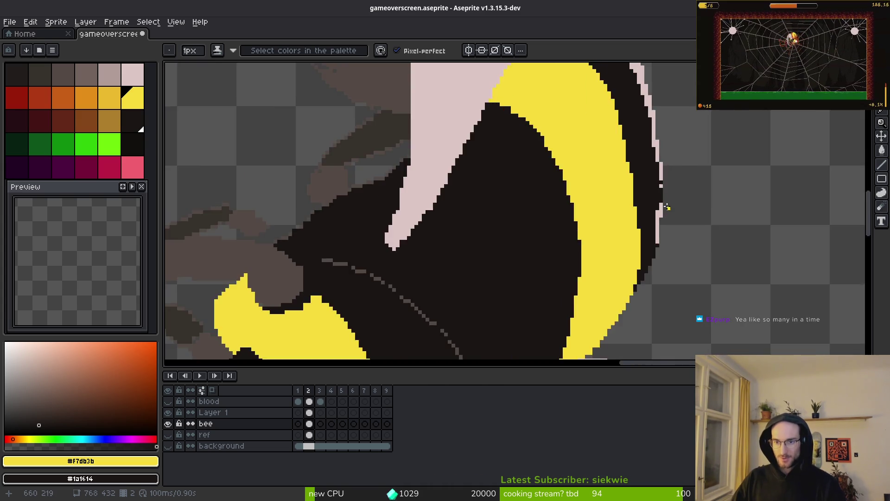
pyautogui.scroll(-1, 666, 207)
pyautogui.scroll(2, 668, 207)
pyautogui.scroll(1, 638, 210)
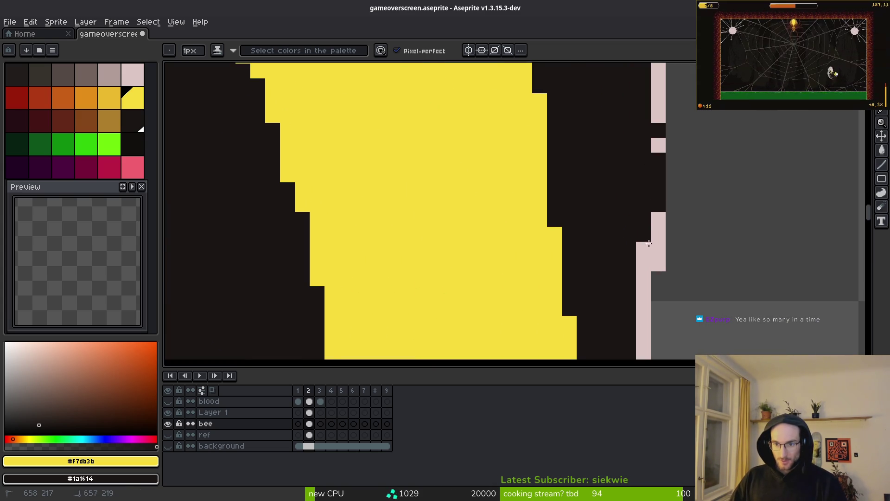
pyautogui.scroll(1, 645, 248)
# Erase the lower pink strip and part of the upper pink strip.
pyautogui.press('e')
pyautogui.moveTo(639, 165); pyautogui.dragTo(643, 259)
pyautogui.scroll(3, 686, 190)
pyautogui.moveTo(660, 216); pyautogui.dragTo(661, 193)
pyautogui.scroll(-3, 661, 194)
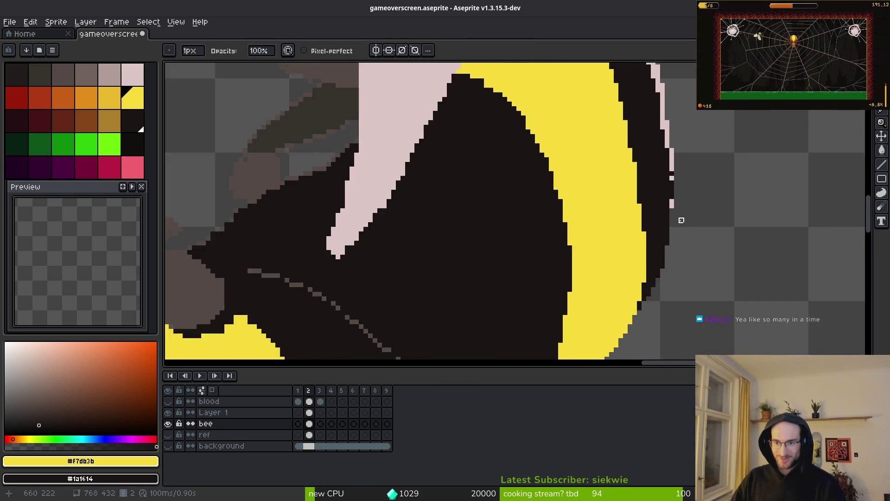
pyautogui.scroll(2, 671, 260)
pyautogui.scroll(-1, 661, 282)
pyautogui.scroll(1, 632, 239)
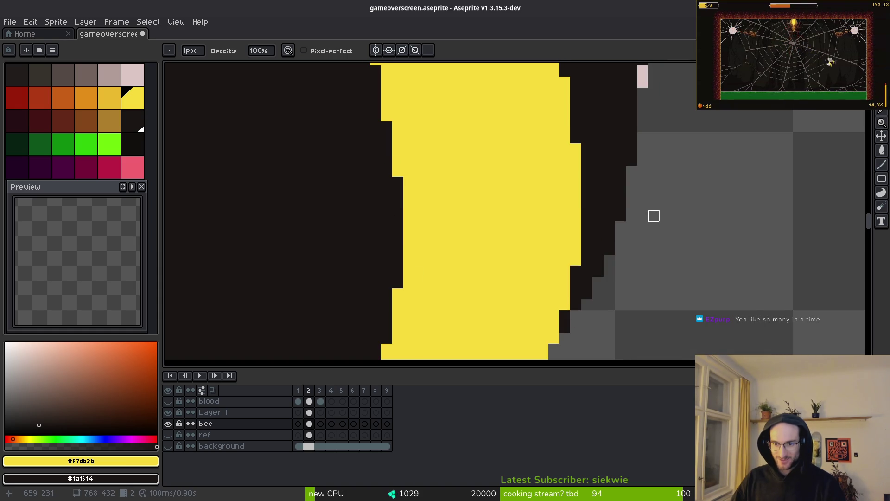
pyautogui.moveTo(659, 213); pyautogui.dragTo(686, 304)
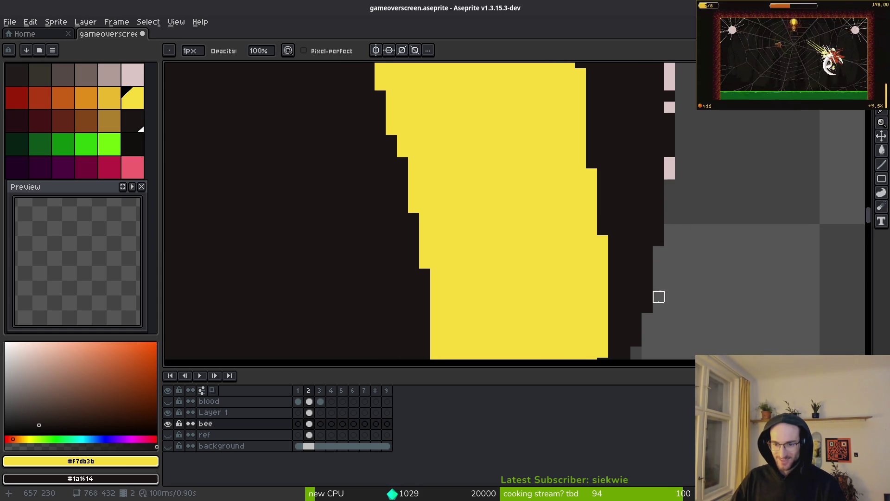
pyautogui.scroll(1, 714, 285)
# Darken the lone pink pixel and edge pixels, erase the dark bump, and paint yellow over the pink column.
pyautogui.press('b')
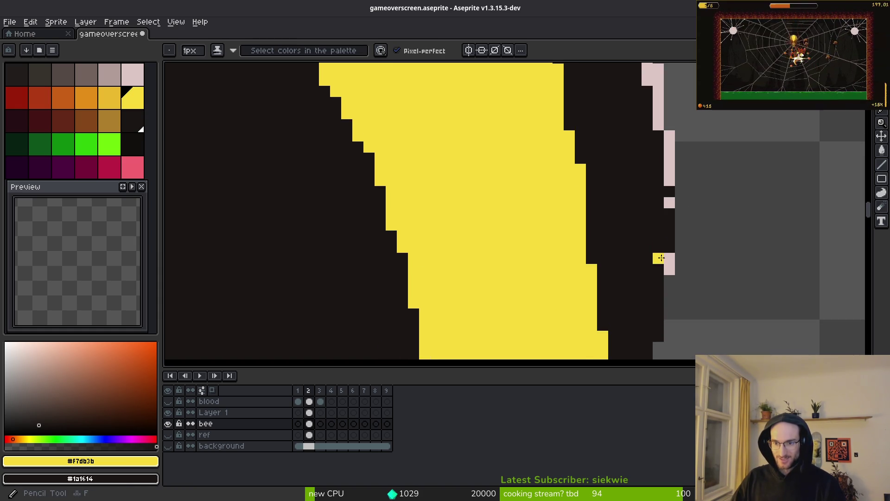
pyautogui.rightClick(680, 236)
pyautogui.rightClick(670, 203)
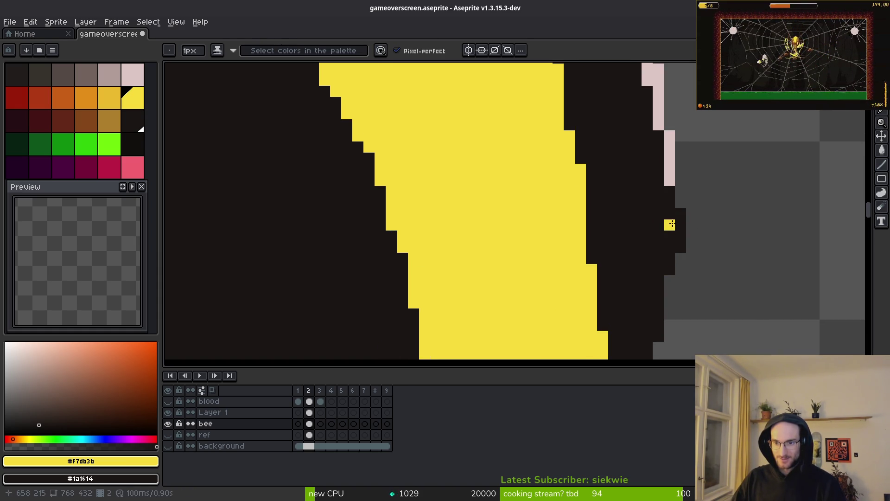
pyautogui.press('e')
pyautogui.moveTo(681, 253); pyautogui.dragTo(680, 222)
pyautogui.press('b')
pyautogui.moveTo(669, 182); pyautogui.dragTo(664, 167)
# Draw a diagonal run of dark pixels along the pink edge and sample the tip's pink colour.
pyautogui.scroll(1, 665, 168)
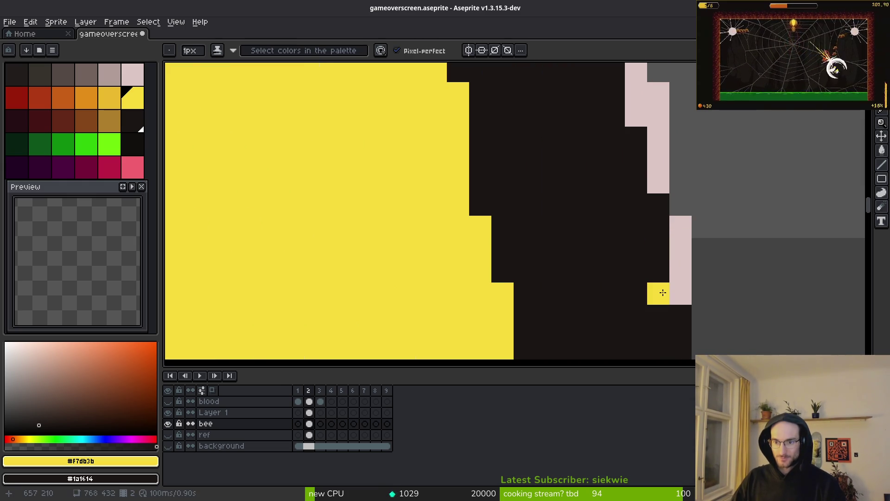
pyautogui.scroll(-2, 603, 223)
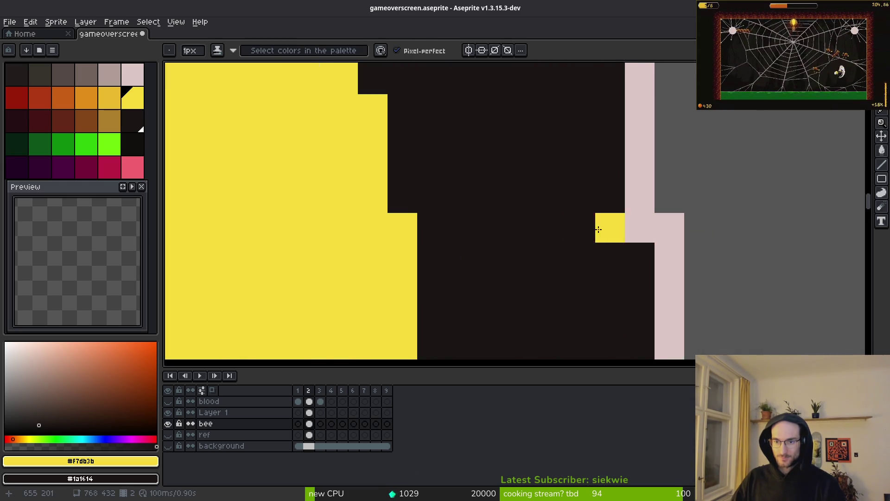
pyautogui.scroll(-2, 584, 204)
pyautogui.scroll(1, 606, 156)
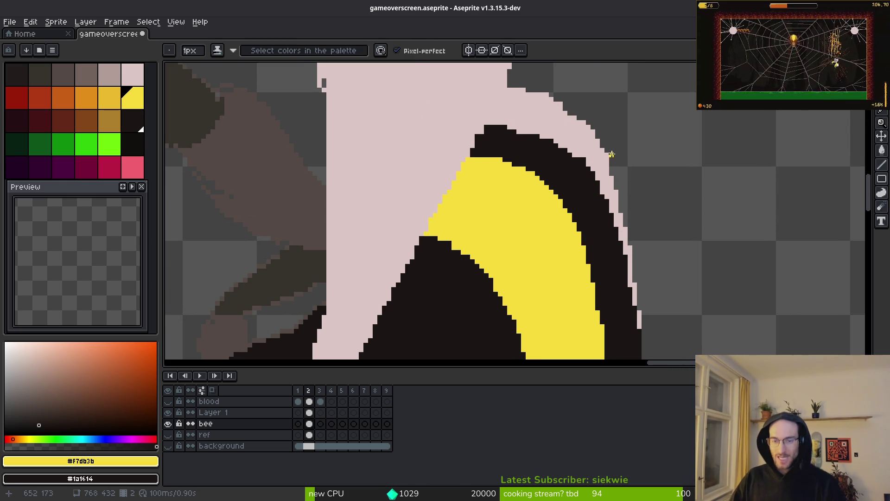
pyautogui.scroll(3, 603, 172)
pyautogui.press('e')
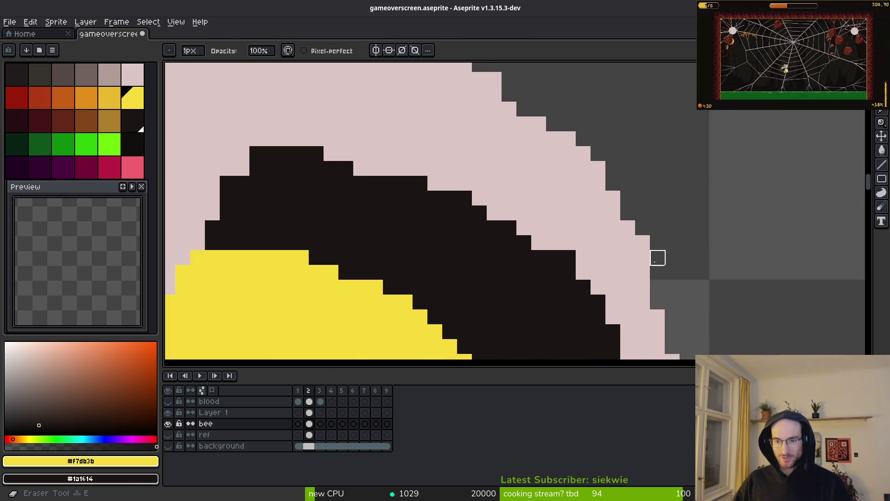
pyautogui.press('b')
pyautogui.scroll(4, 578, 198)
pyautogui.moveTo(564, 156); pyautogui.dragTo(616, 188)
pyautogui.press('alt')
pyautogui.keyDown('alt'); pyautogui.click(596, 202); pyautogui.keyUp('alt')
# Paint stray black pixels pink along the diagonal edge between the tip and body.
pyautogui.click(594, 185)
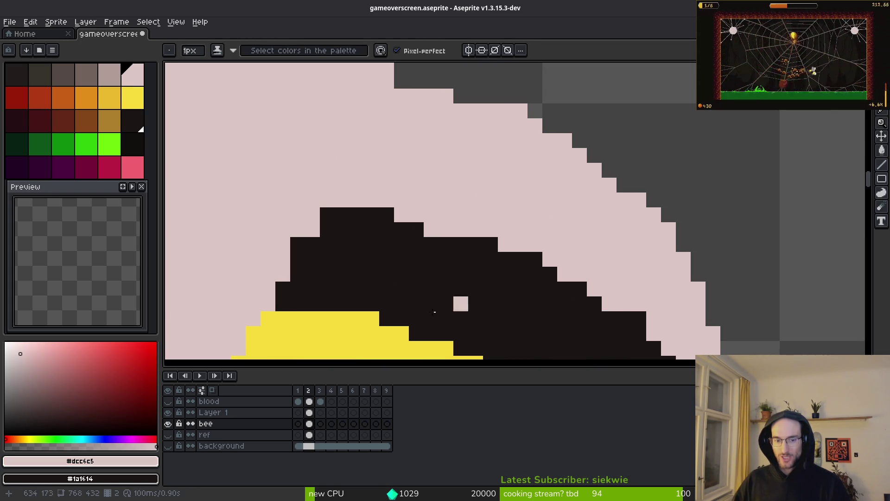
pyautogui.scroll(-5, 510, 278)
pyautogui.scroll(4, 646, 243)
pyautogui.scroll(1, 664, 233)
pyautogui.moveTo(649, 215); pyautogui.dragTo(609, 184)
pyautogui.scroll(-5, 574, 171)
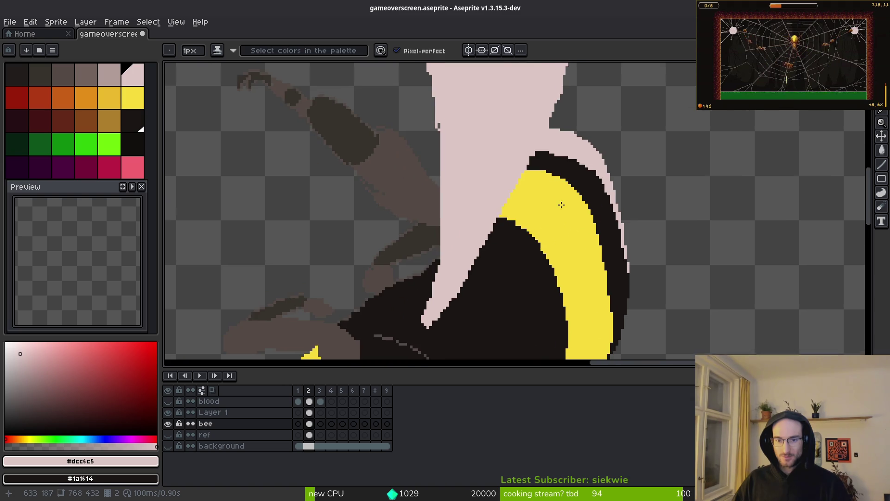
pyautogui.scroll(-4, 550, 218)
# Hide the wings on Layer 1, test darkening a pink tip-edge pixel, then undo it.
pyautogui.click(168, 412)
pyautogui.scroll(5, 620, 213)
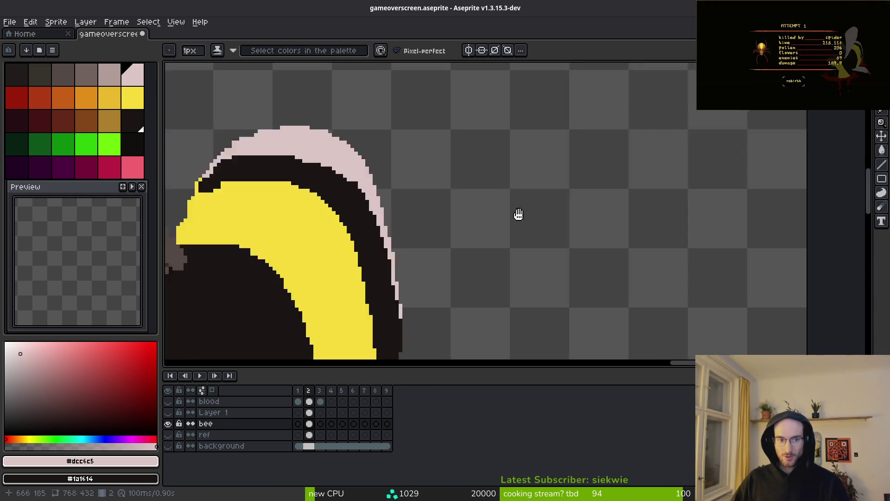
pyautogui.scroll(2, 596, 263)
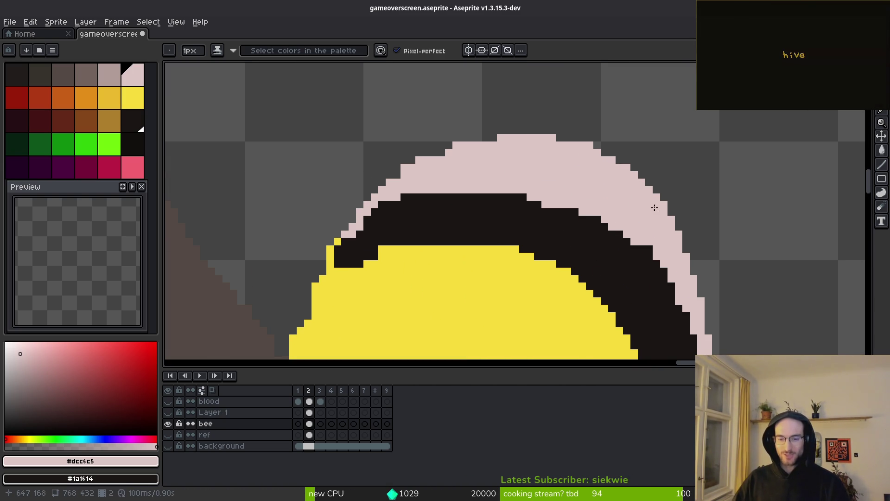
pyautogui.scroll(1, 654, 207)
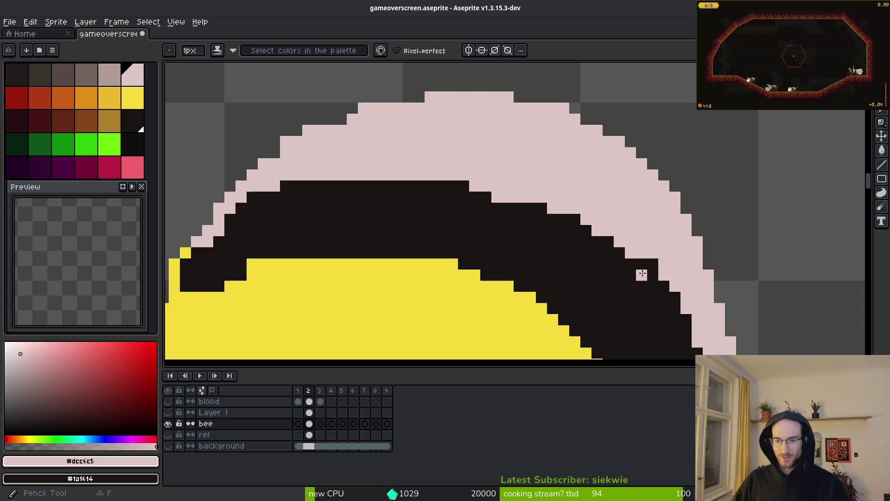
pyautogui.rightClick(597, 230)
pyautogui.hotkey('ctrl', 'z')
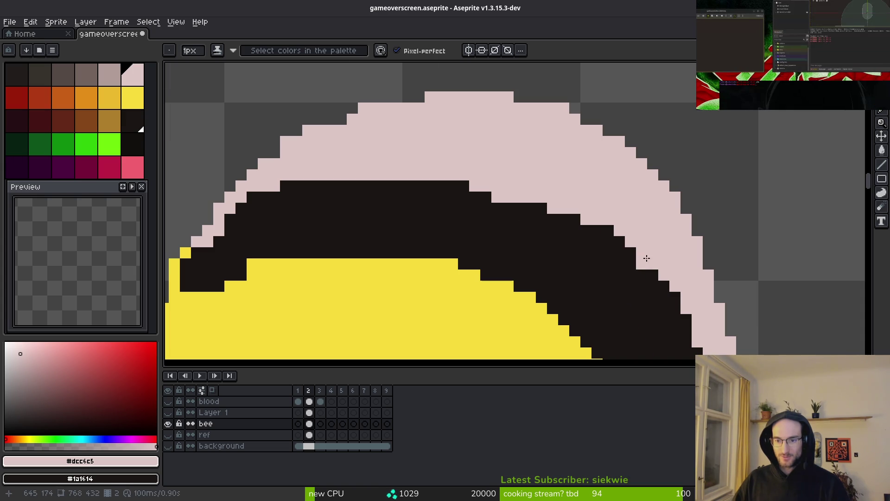
pyautogui.scroll(-2, 644, 260)
pyautogui.scroll(-3, 604, 229)
pyautogui.scroll(4, 612, 236)
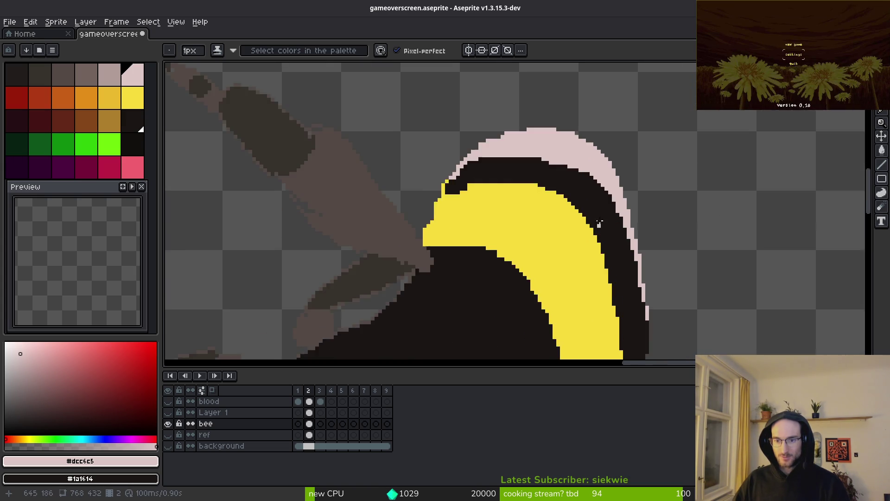
pyautogui.scroll(1, 585, 229)
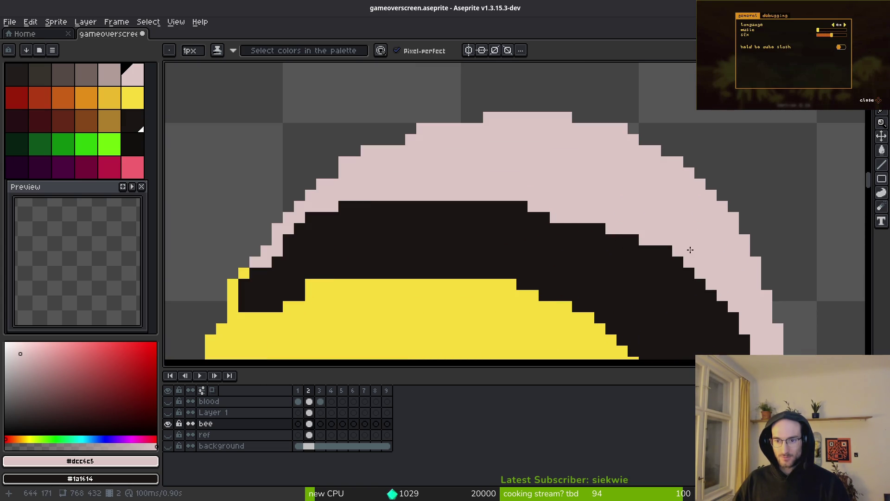
# Extend the pink tip along the black body's top edge and darken a stray pink pixel.
pyautogui.click(510, 216)
pyautogui.moveTo(374, 198)
pyautogui.mouseDown()
pyautogui.moveTo(320, 213)
pyautogui.moveTo(343, 204)
pyautogui.mouseUp()
pyautogui.moveTo(399, 240); pyautogui.dragTo(478, 195)
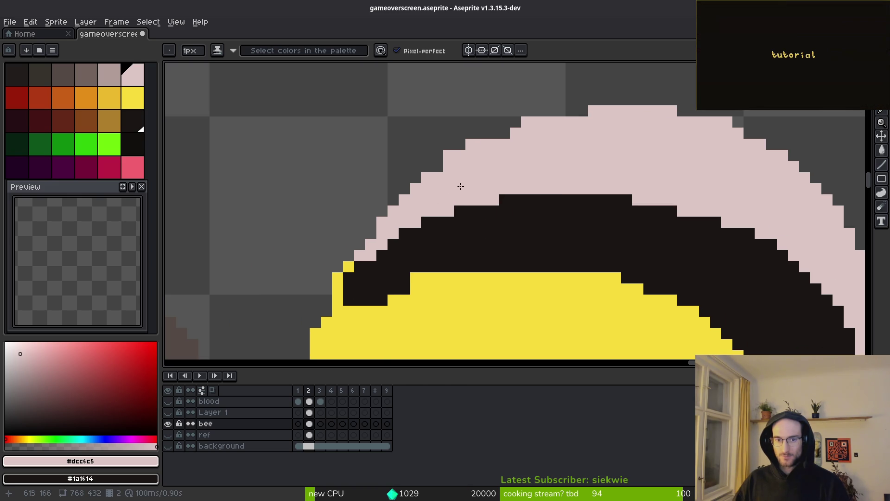
pyautogui.moveTo(480, 140); pyautogui.dragTo(586, 115)
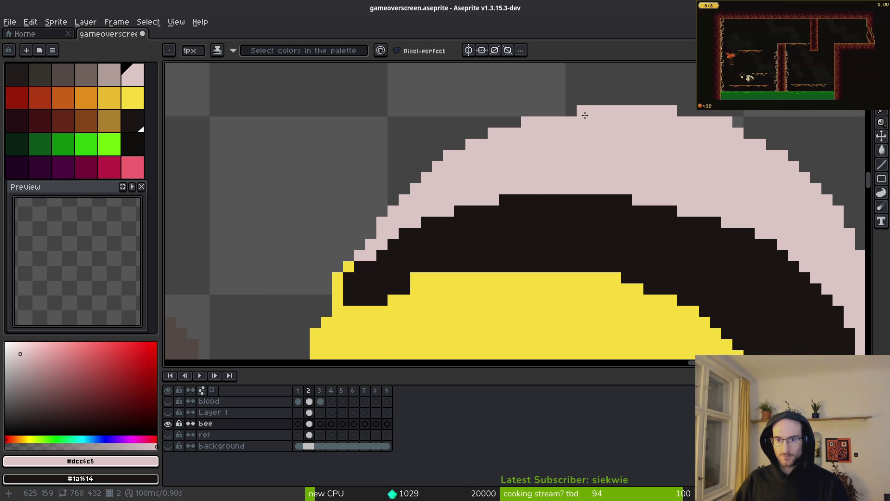
pyautogui.press('e')
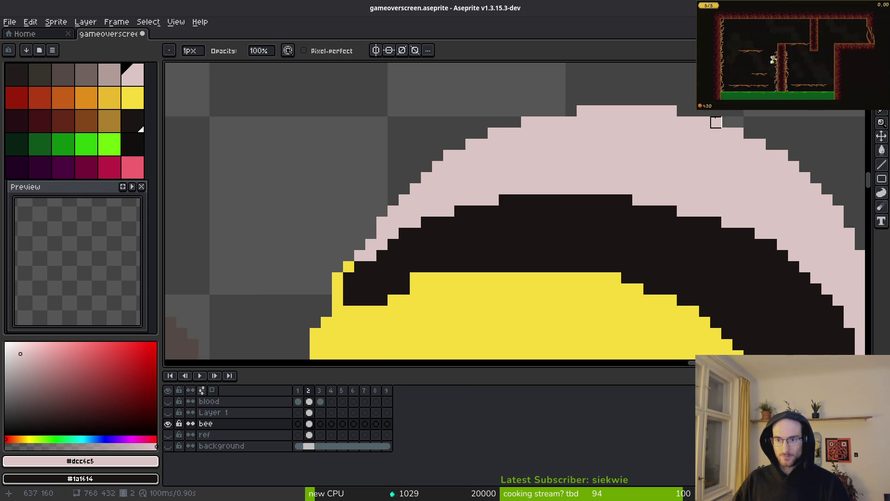
pyautogui.scroll(-4, 661, 133)
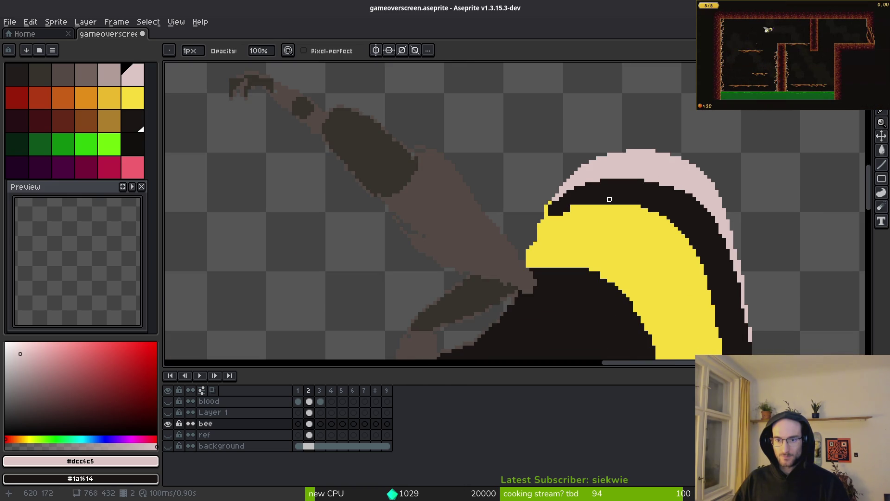
pyautogui.scroll(5, 489, 237)
pyautogui.press('b')
pyautogui.click(473, 292)
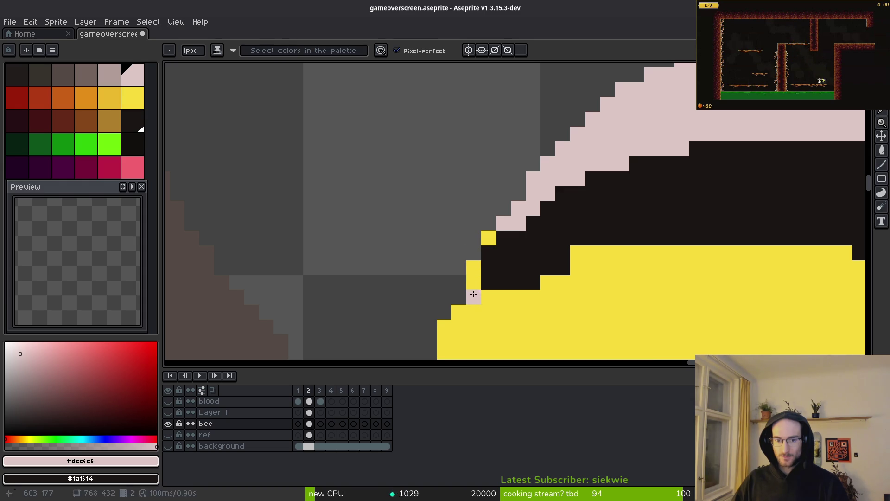
pyautogui.rightClick(477, 277)
# Darken the pink pixels at the edge steps to even out the tip border.
pyautogui.press('e')
pyautogui.scroll(-2, 477, 266)
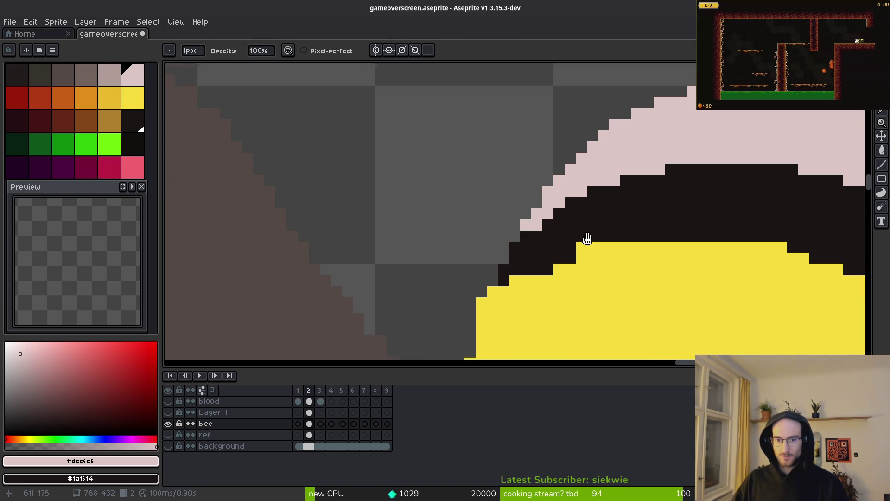
pyautogui.scroll(4, 588, 254)
pyautogui.press('b')
pyautogui.scroll(-2, 602, 187)
pyautogui.scroll(2, 594, 176)
pyautogui.rightClick(489, 192)
pyautogui.rightClick(510, 156)
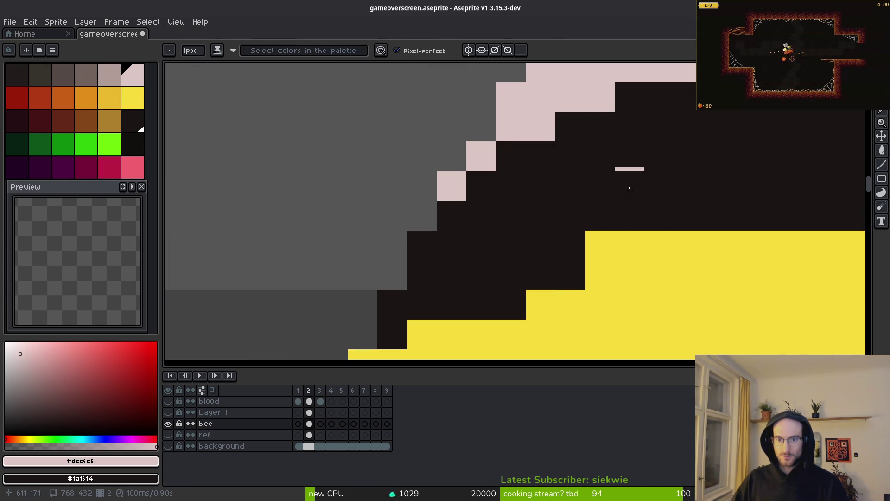
# Add pink pixels along the black edge and darken two stray pink ones.
pyautogui.scroll(1, 519, 238)
pyautogui.scroll(-4, 520, 238)
pyautogui.scroll(3, 577, 201)
pyautogui.click(577, 201)
pyautogui.rightClick(575, 190)
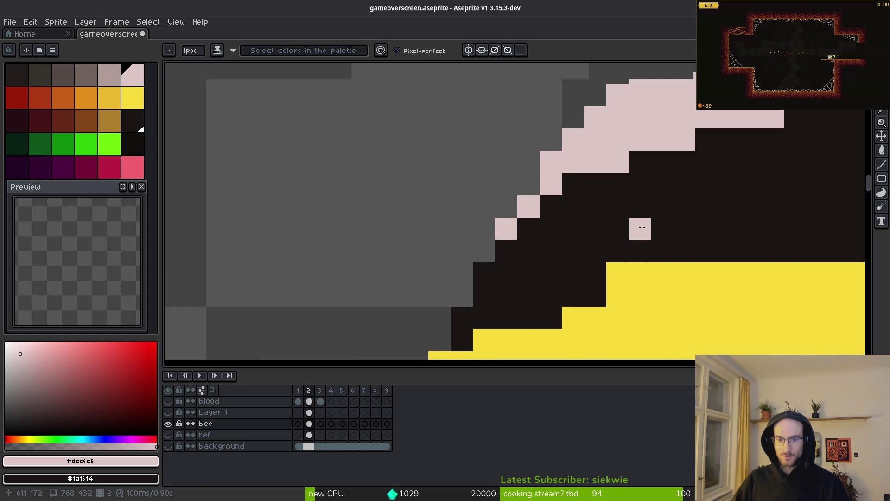
pyautogui.scroll(-4, 640, 226)
pyautogui.scroll(3, 636, 203)
pyautogui.click(677, 185)
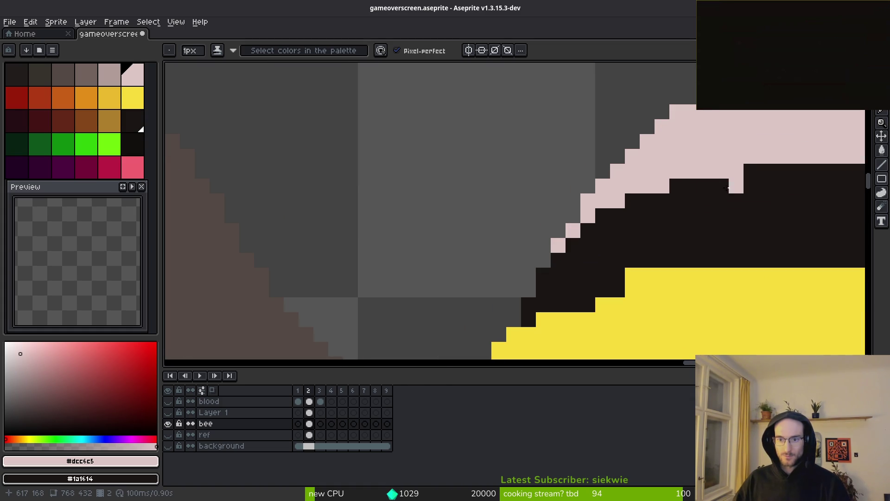
pyautogui.click(632, 201)
# Trim yellow pixels from the yellow stripe's edge.
pyautogui.scroll(-4, 621, 239)
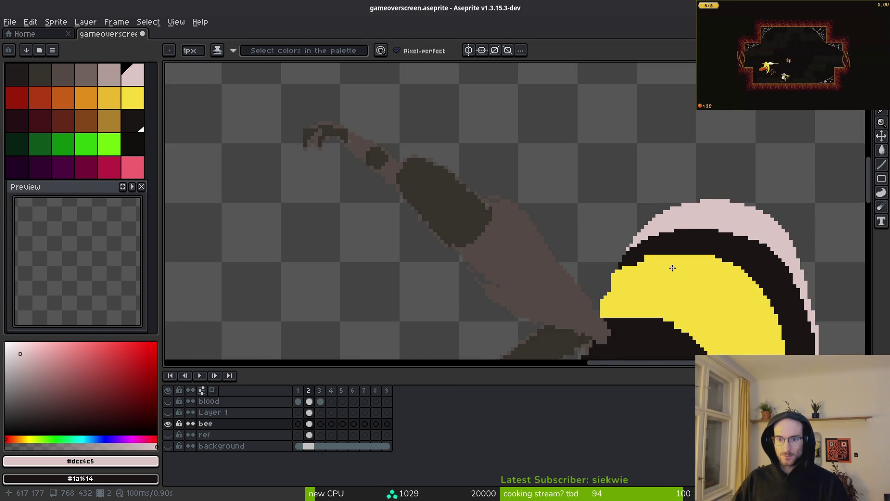
pyautogui.scroll(3, 619, 237)
pyautogui.scroll(-4, 631, 245)
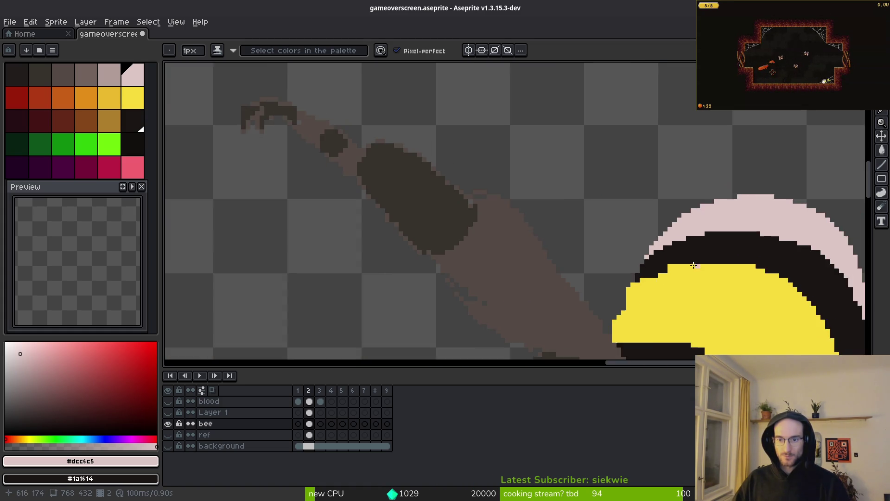
pyautogui.scroll(1, 632, 263)
pyautogui.scroll(2, 558, 207)
pyautogui.scroll(3, 522, 181)
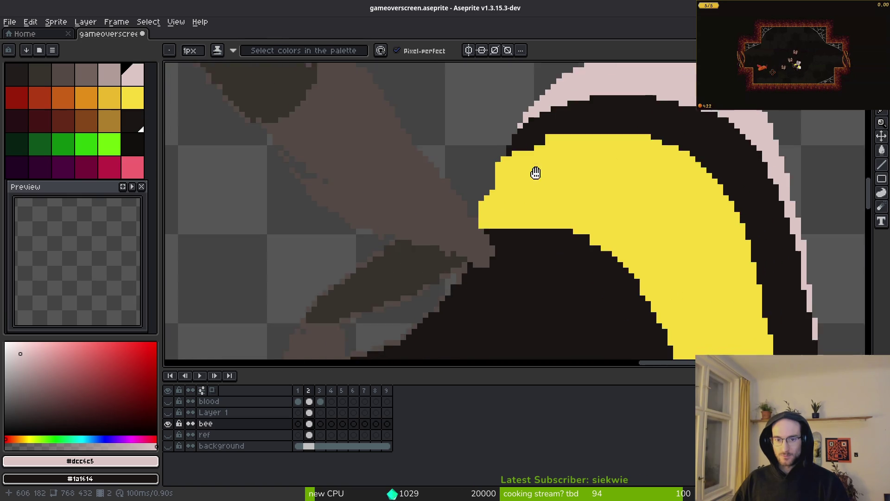
pyautogui.moveTo(455, 193)
pyautogui.mouseDown()
pyautogui.moveTo(453, 205)
pyautogui.moveTo(485, 233)
pyautogui.mouseUp()
# Eyedrop the stripe's yellow, fill a black notch with it, and darken part of the top yellow row.
pyautogui.scroll(-3, 484, 232)
pyautogui.scroll(1, 536, 248)
pyautogui.scroll(2, 536, 248)
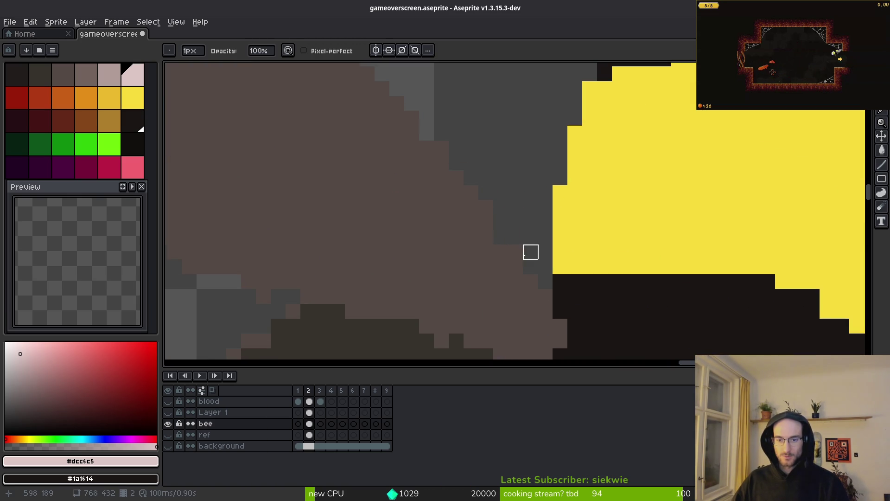
pyautogui.moveTo(560, 252); pyautogui.dragTo(555, 350)
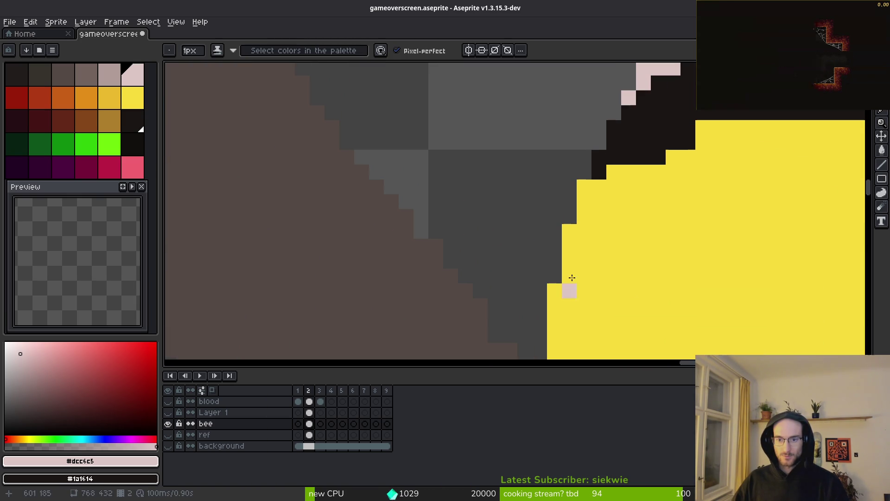
pyautogui.keyDown('alt'); pyautogui.click(597, 195); pyautogui.keyUp('alt')
pyautogui.click(645, 161)
pyautogui.scroll(-2, 551, 237)
pyautogui.scroll(2, 428, 198)
pyautogui.rightClick(447, 200)
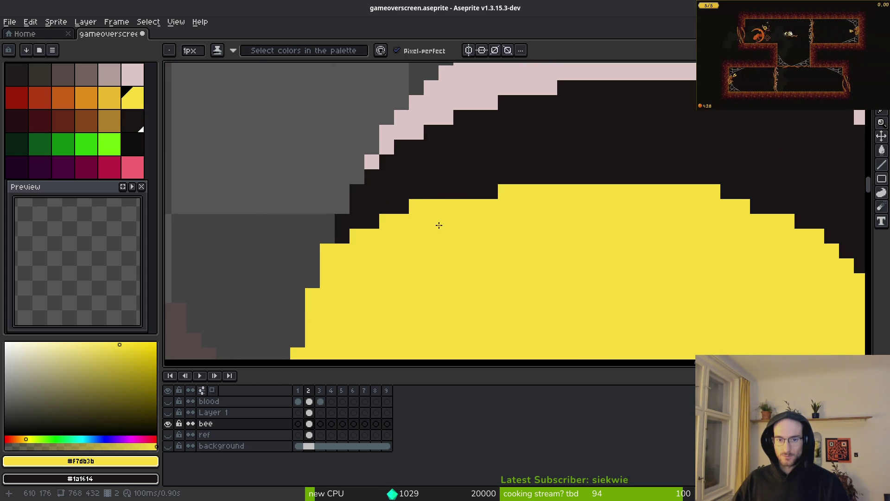
# Repaint the yellow/black stripe edge into cleaner steps, covering stray black pixels with yellow.
pyautogui.scroll(-2, 439, 218)
pyautogui.scroll(2, 473, 243)
pyautogui.click(384, 204)
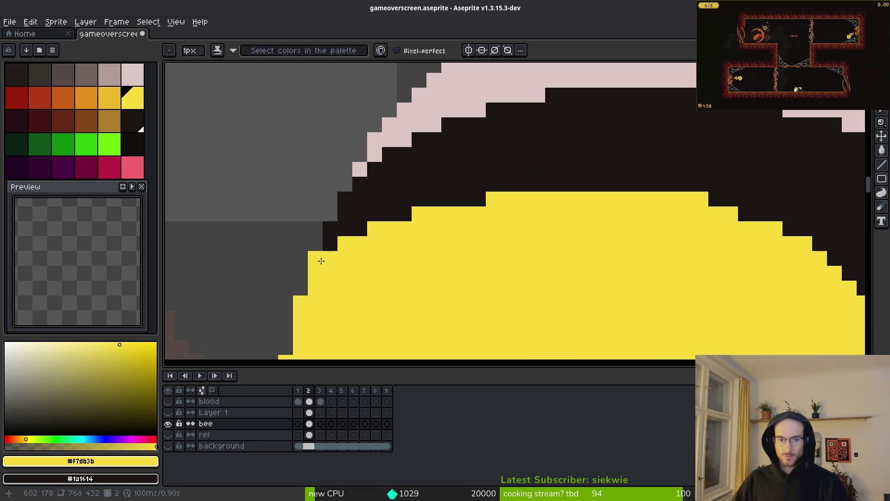
pyautogui.scroll(-2, 413, 269)
pyautogui.scroll(3, 435, 250)
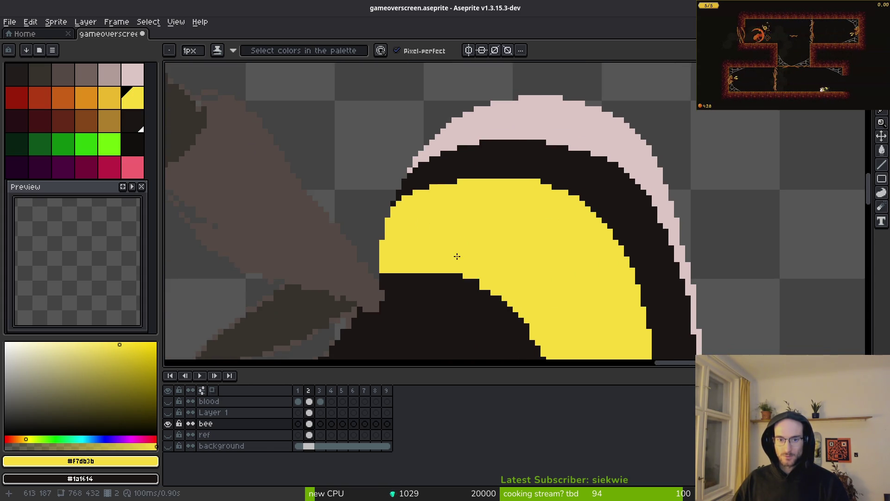
pyautogui.scroll(-2, 577, 238)
pyautogui.scroll(2, 510, 139)
pyautogui.moveTo(399, 89)
pyautogui.mouseDown()
pyautogui.moveTo(547, 149)
pyautogui.moveTo(581, 190)
pyautogui.mouseUp()
pyautogui.click(431, 88)
pyautogui.moveTo(468, 99); pyautogui.dragTo(554, 151)
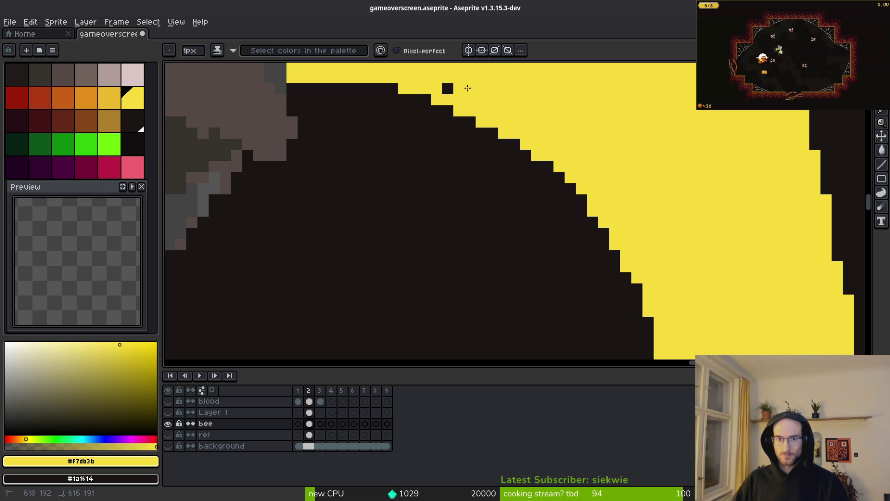
# Sample the dark body colour from the canvas.
pyautogui.scroll(-2, 594, 204)
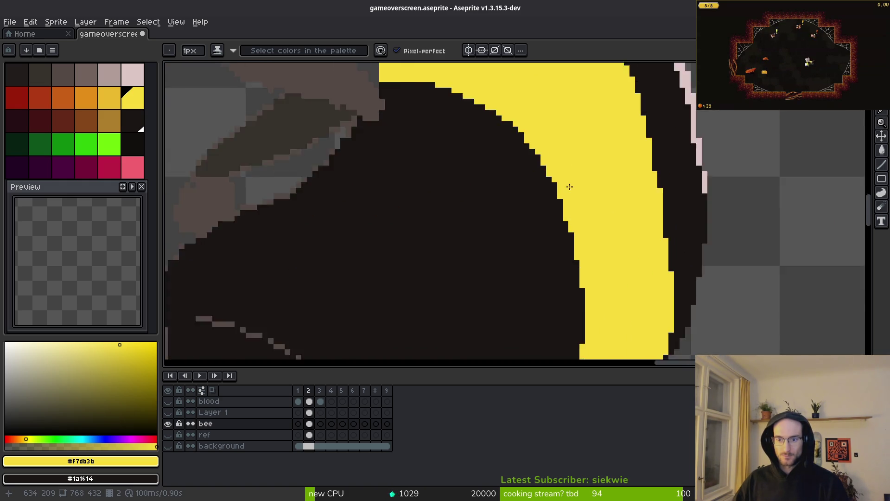
pyautogui.scroll(2, 566, 185)
pyautogui.scroll(-2, 538, 185)
pyautogui.scroll(2, 577, 204)
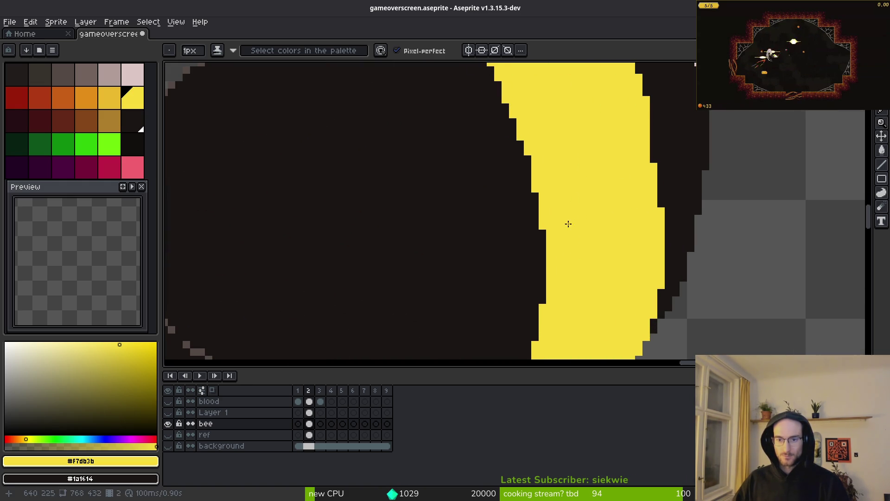
pyautogui.scroll(-3, 577, 196)
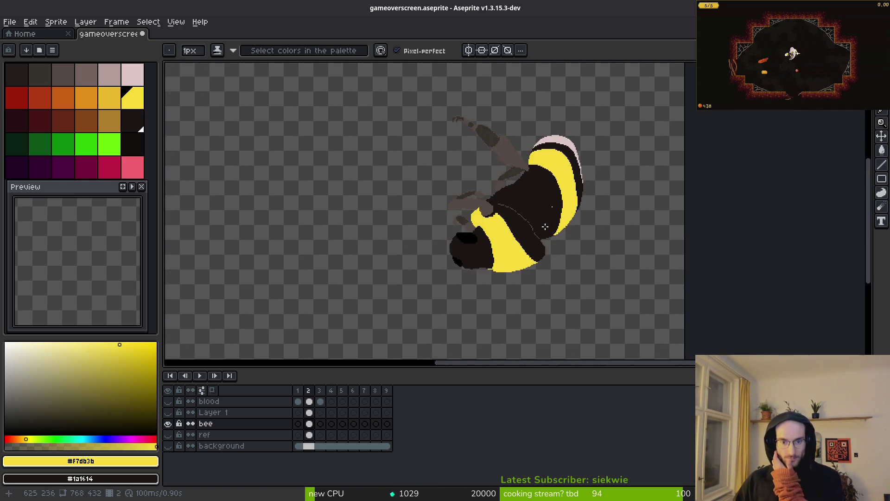
pyautogui.scroll(3, 556, 162)
pyautogui.scroll(-2, 572, 198)
pyautogui.scroll(5, 576, 225)
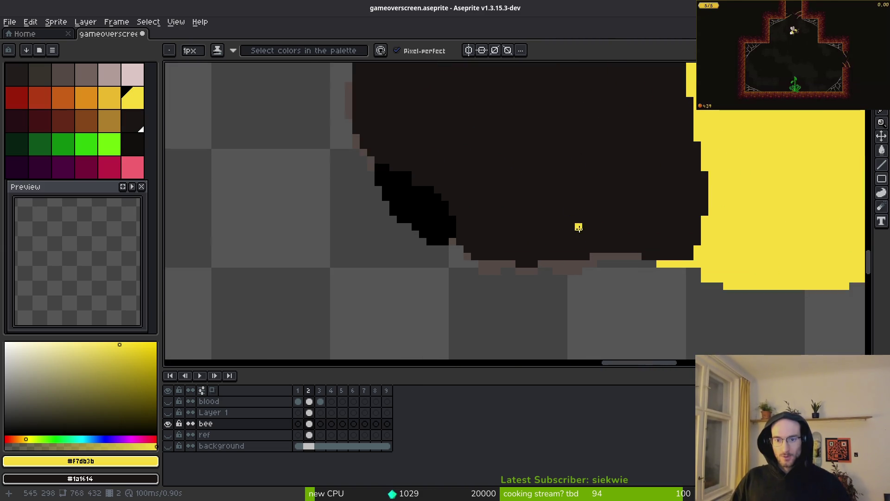
pyautogui.keyDown('alt'); pyautogui.click(557, 163); pyautogui.keyUp('alt')
pyautogui.scroll(2, 524, 199)
pyautogui.scroll(-1, 336, 221)
# Erase the dark and brown row under the body and redraw a clean dark underside outline.
pyautogui.press('e')
pyautogui.moveTo(520, 256); pyautogui.dragTo(364, 256)
pyautogui.moveTo(285, 246); pyautogui.dragTo(308, 245)
pyautogui.press('b')
pyautogui.moveTo(360, 255); pyautogui.dragTo(502, 245)
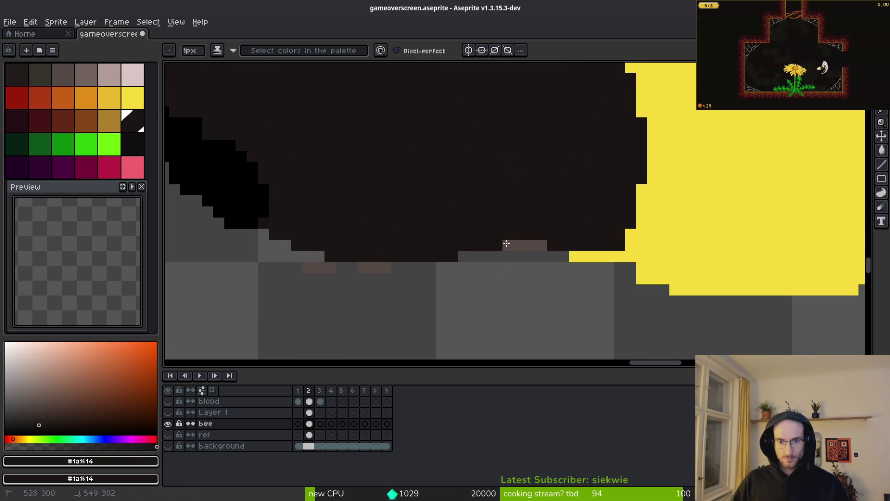
pyautogui.click(519, 242)
# Try adding a yellow pixel at the dark edge, then undo the yellow changes.
pyautogui.press('e')
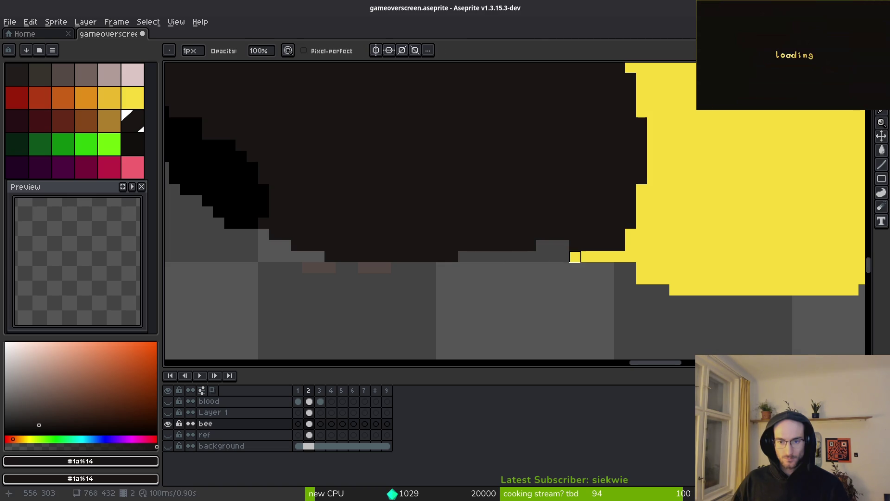
pyautogui.hscroll(3, 608, 278)
pyautogui.press('b')
pyautogui.keyDown('alt'); pyautogui.click(506, 264); pyautogui.keyUp('alt')
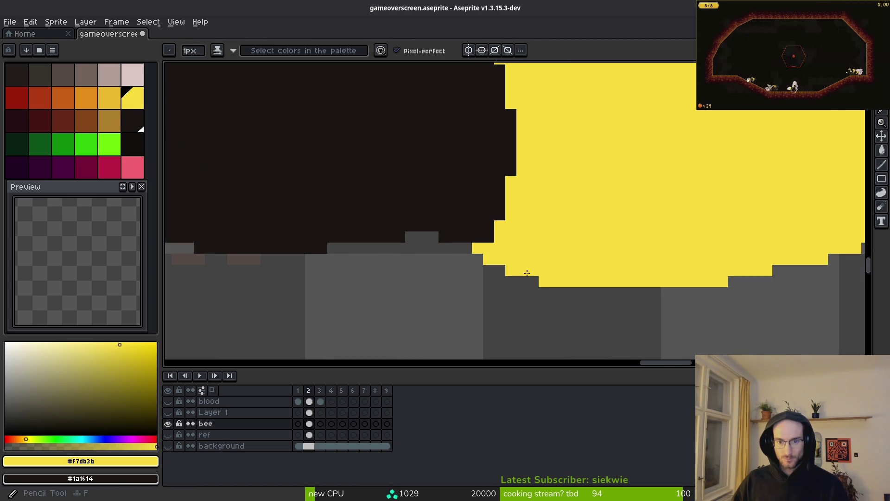
pyautogui.scroll(-2, 550, 294)
pyautogui.scroll(2, 533, 264)
pyautogui.click(474, 263)
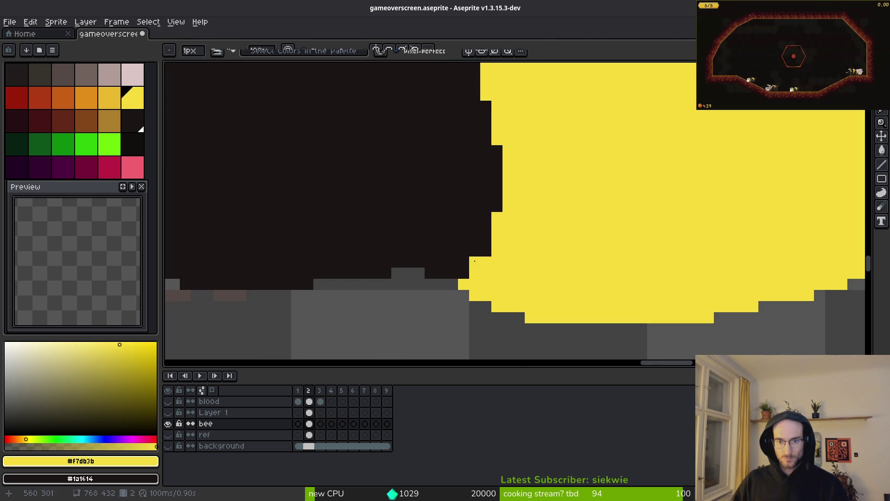
pyautogui.hotkey('ctrl', 'z')
pyautogui.hotkey('ctrl', 'z')
pyautogui.scroll(-3, 519, 246)
pyautogui.scroll(3, 511, 252)
pyautogui.scroll(-2, 510, 264)
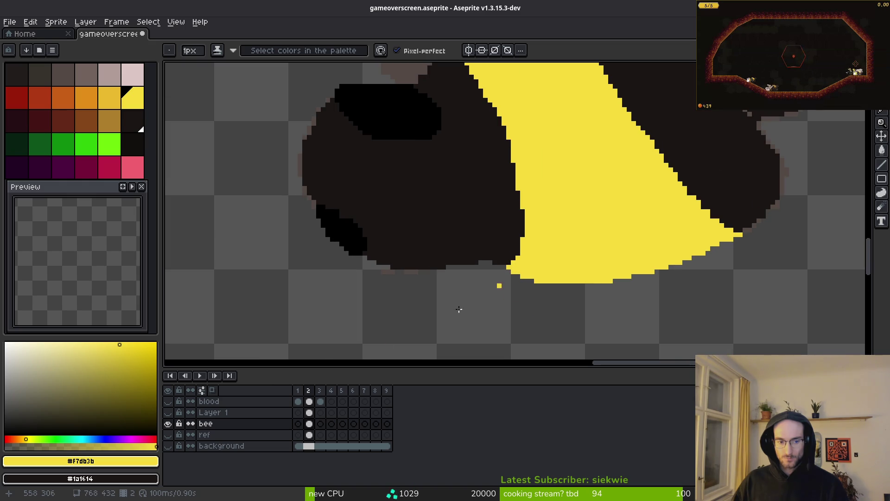
pyautogui.scroll(-2, 397, 334)
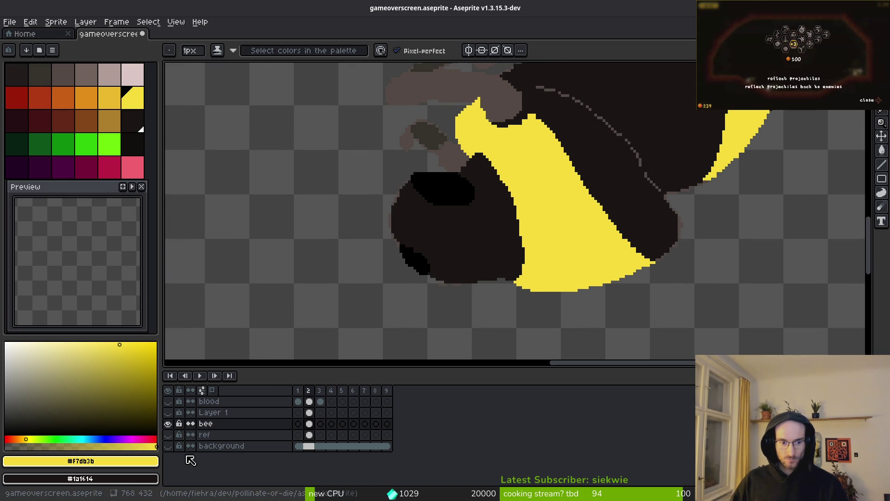
# Add a yellow pixel below the stripe and erase stray yellow pixels from its left edge.
pyautogui.click(556, 343)
pyautogui.scroll(3, 612, 285)
pyautogui.scroll(2, 554, 226)
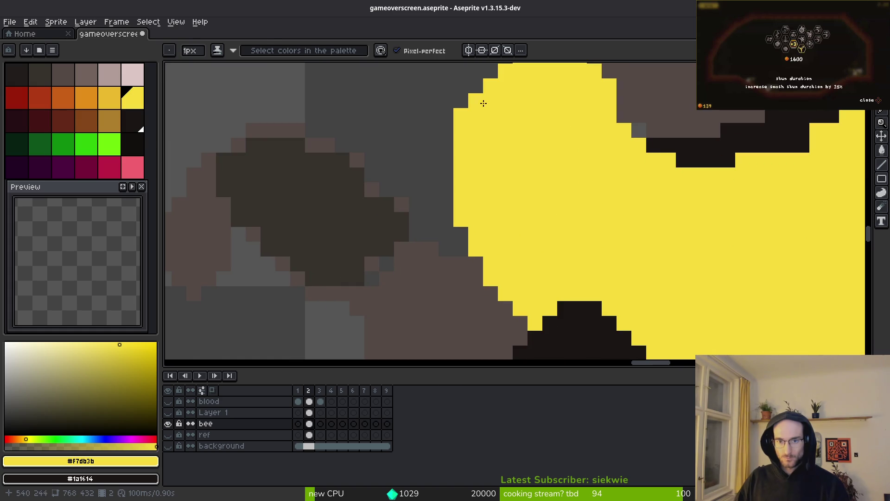
pyautogui.press('e')
pyautogui.moveTo(519, 143)
pyautogui.mouseDown()
pyautogui.moveTo(445, 232)
pyautogui.moveTo(458, 260)
pyautogui.moveTo(456, 302)
pyautogui.mouseUp()
pyautogui.moveTo(489, 222); pyautogui.dragTo(493, 117)
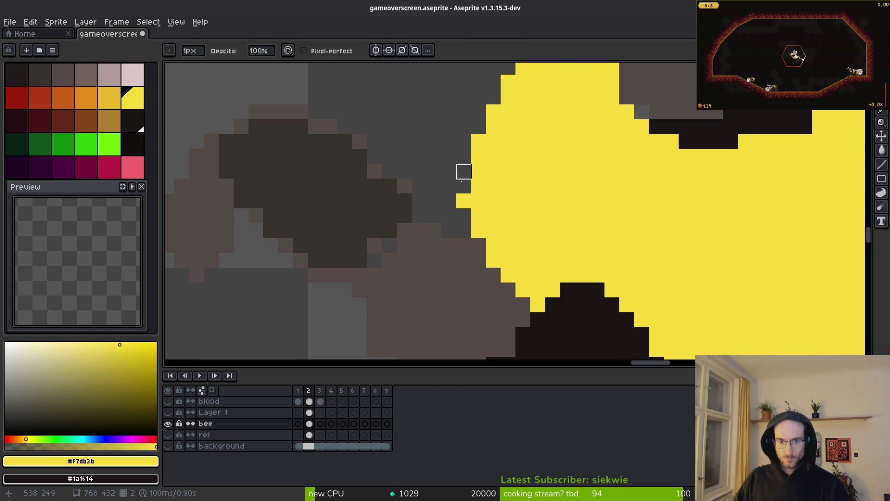
pyautogui.moveTo(538, 275); pyautogui.dragTo(558, 267)
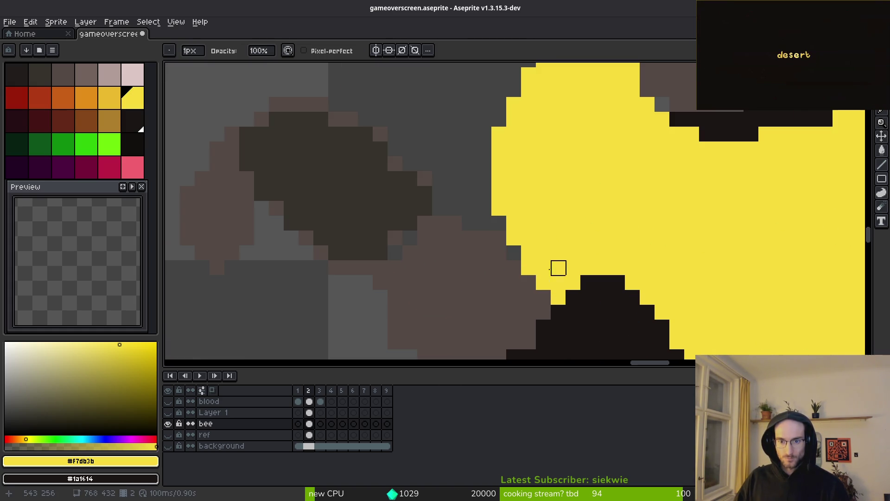
# Return to the Pencil and sample the dark body colour #1a1614.
pyautogui.scroll(-2, 547, 222)
pyautogui.press('b')
pyautogui.scroll(3, 509, 195)
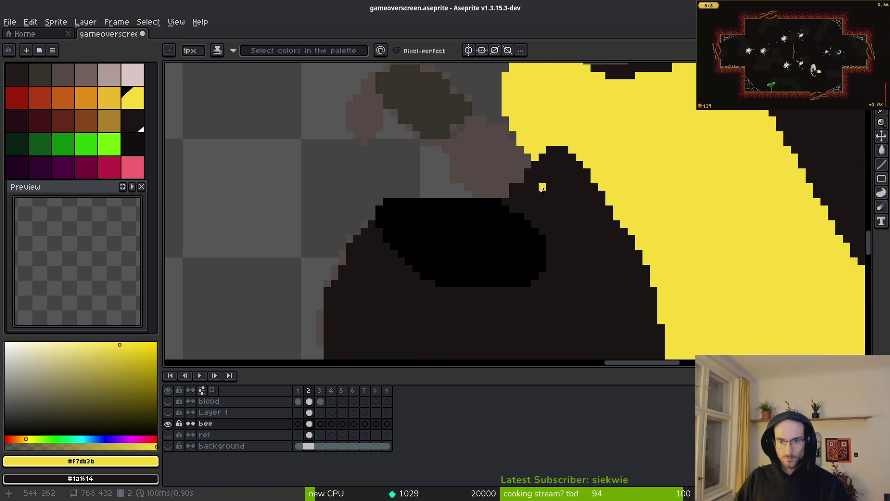
pyautogui.keyDown('alt'); pyautogui.click(484, 170); pyautogui.keyUp('alt')
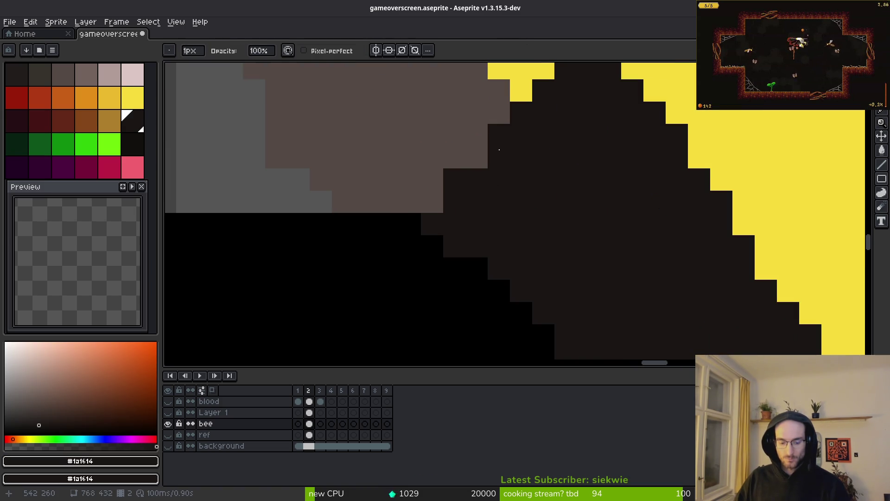
# Sample pure black and paint black rows along the dark head shape's top and bottom edges.
pyautogui.moveTo(531, 199); pyautogui.dragTo(581, 275)
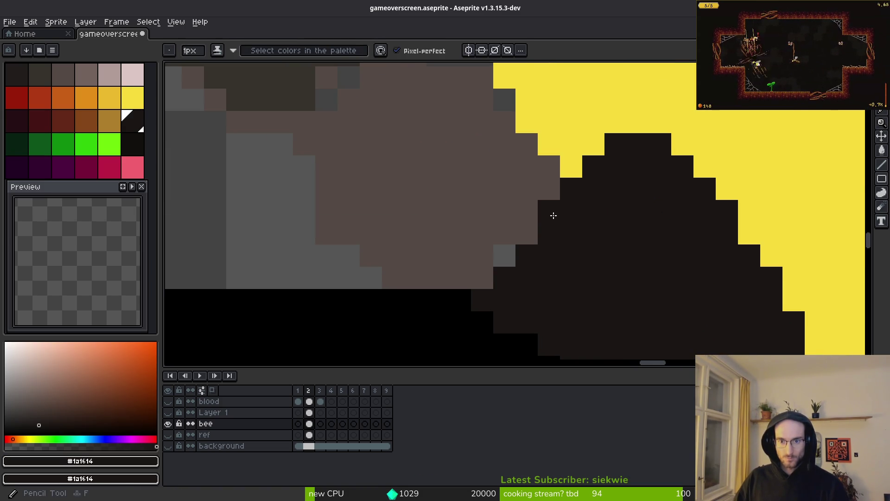
pyautogui.scroll(-2, 598, 219)
pyautogui.scroll(2, 532, 222)
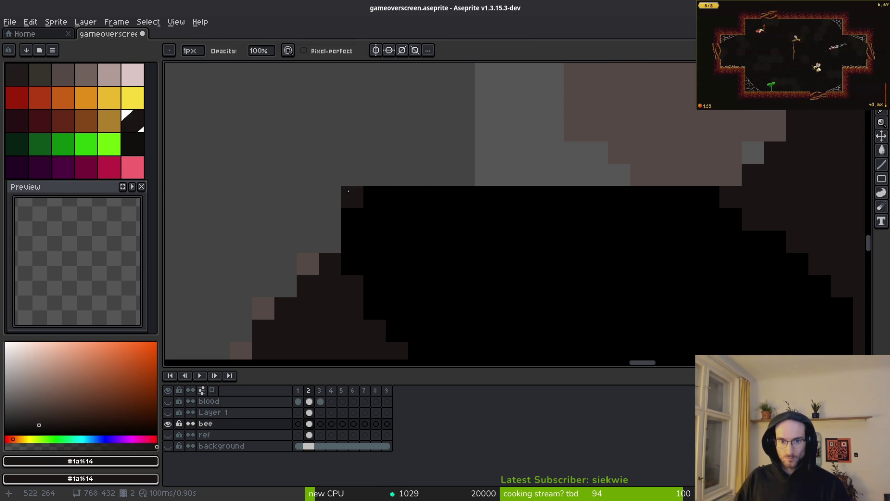
pyautogui.scroll(-2, 463, 194)
pyautogui.scroll(2, 429, 167)
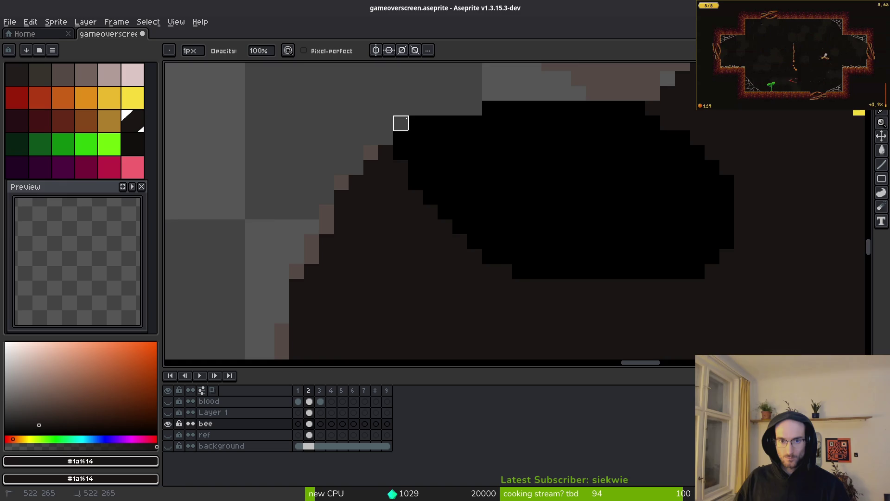
pyautogui.scroll(-2, 524, 177)
pyautogui.scroll(2, 526, 217)
pyautogui.keyDown('alt'); pyautogui.click(445, 232); pyautogui.keyUp('alt')
pyautogui.scroll(1, 417, 204)
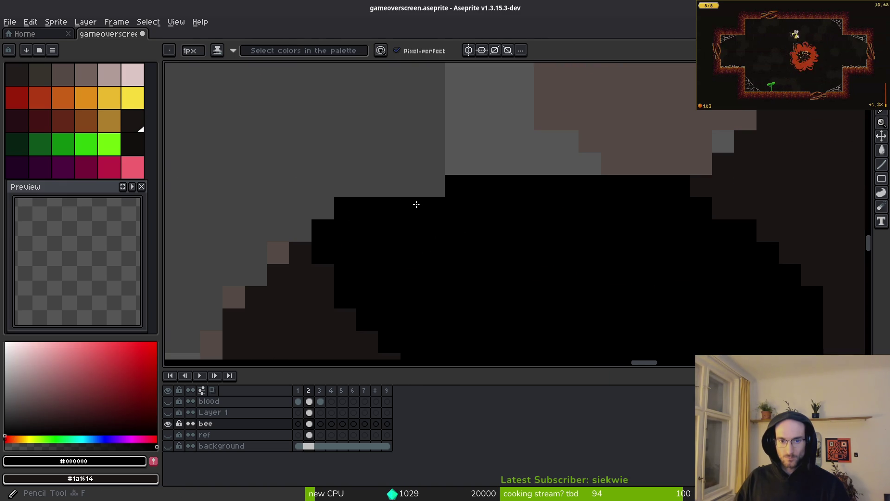
pyautogui.moveTo(478, 163); pyautogui.dragTo(612, 164)
pyautogui.scroll(1, 597, 207)
pyautogui.scroll(-3, 721, 264)
pyautogui.scroll(3, 742, 268)
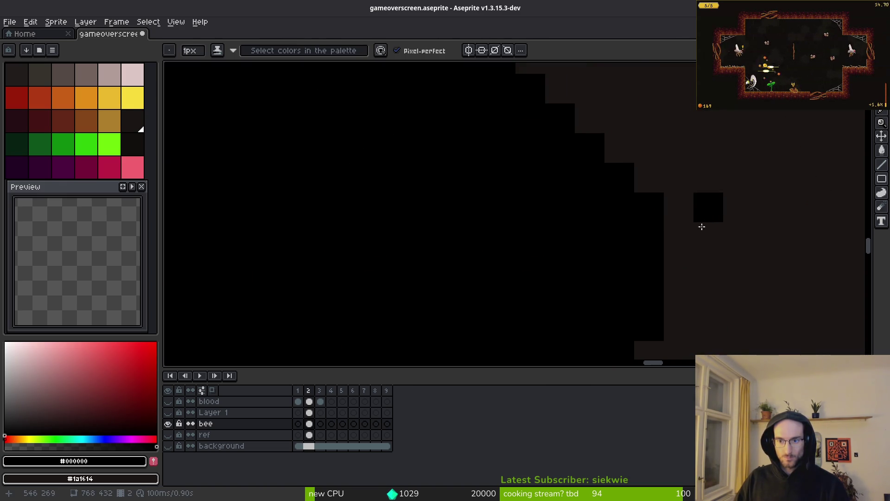
pyautogui.scroll(-2, 686, 211)
pyautogui.scroll(1, 659, 224)
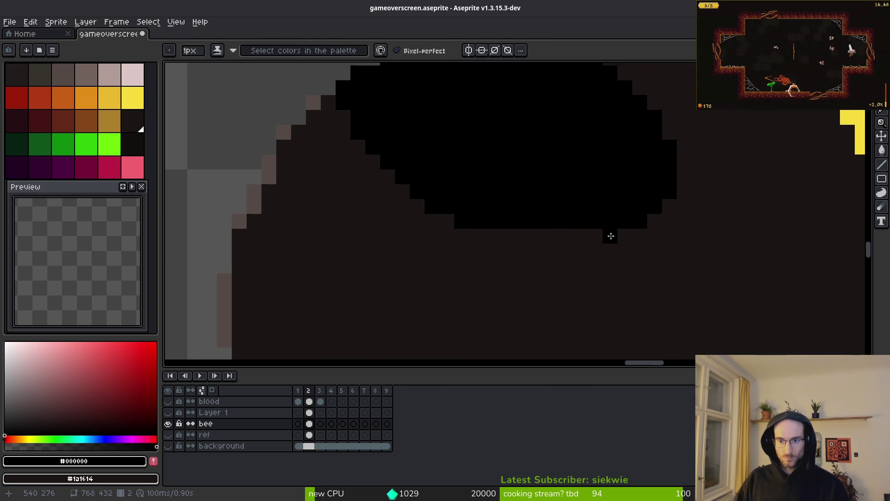
pyautogui.moveTo(611, 236); pyautogui.dragTo(507, 234)
pyautogui.scroll(-2, 580, 243)
pyautogui.scroll(2, 480, 197)
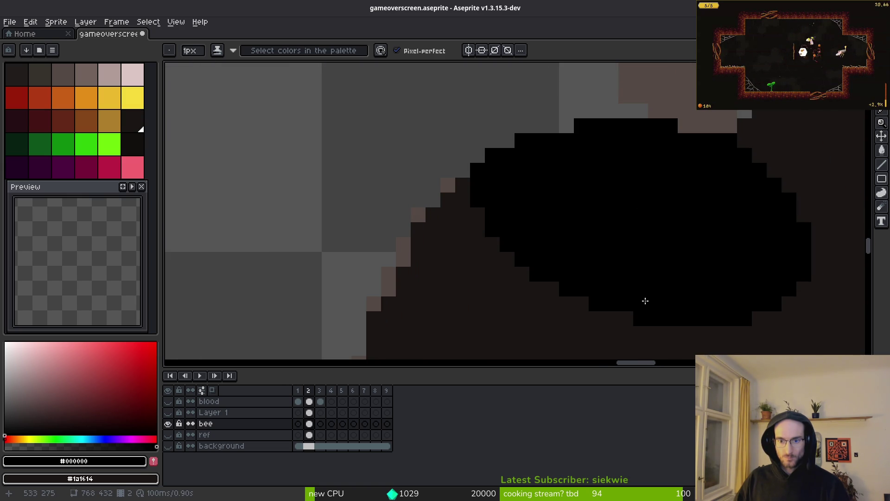
pyautogui.scroll(-4, 632, 278)
pyautogui.scroll(2, 471, 251)
pyautogui.scroll(3, 471, 250)
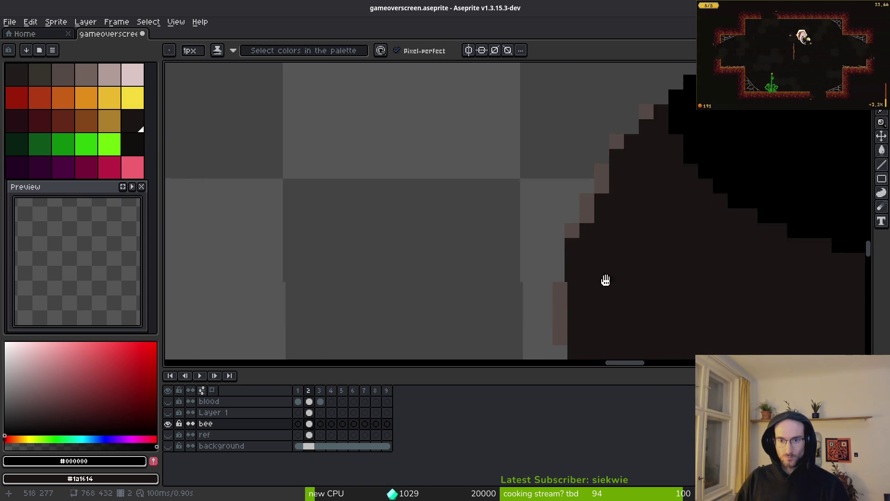
# Select a same-coloured bee region, then erase the brownish pixels on the head's edge.
pyautogui.press('b')
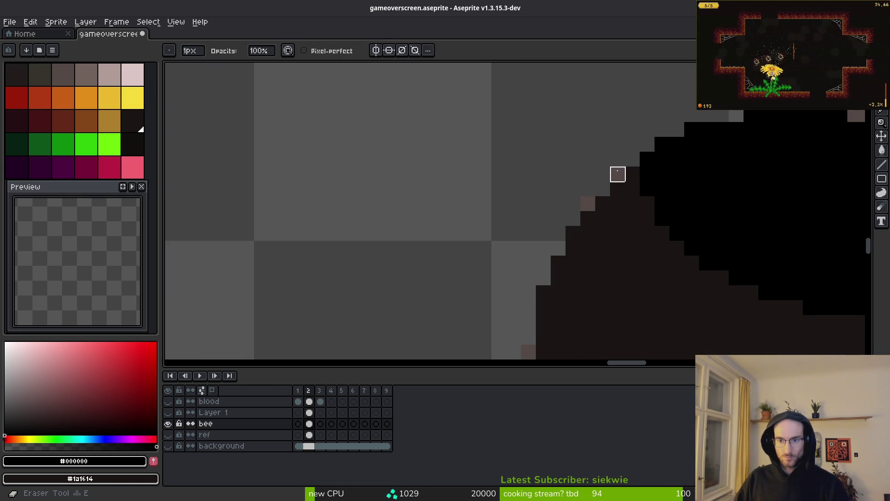
pyautogui.scroll(-2, 622, 213)
pyautogui.scroll(2, 502, 209)
pyautogui.scroll(-2, 534, 240)
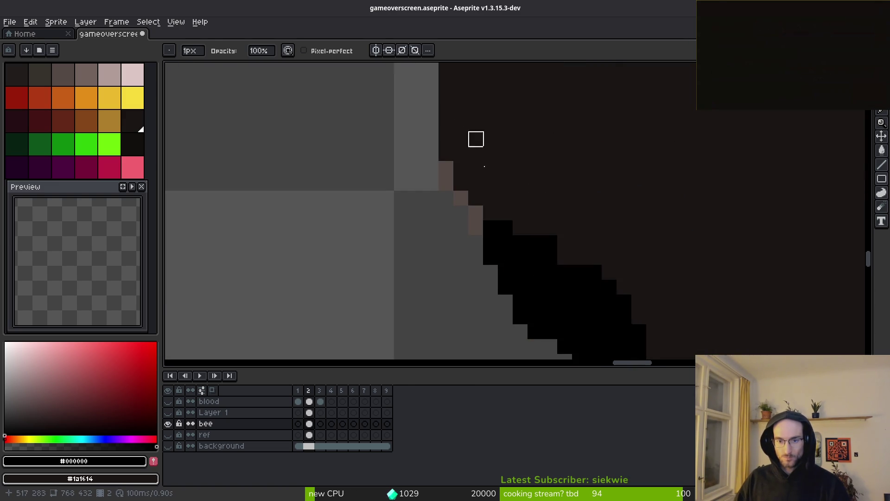
pyautogui.scroll(2, 461, 107)
pyautogui.press('w')
pyautogui.scroll(-2, 430, 115)
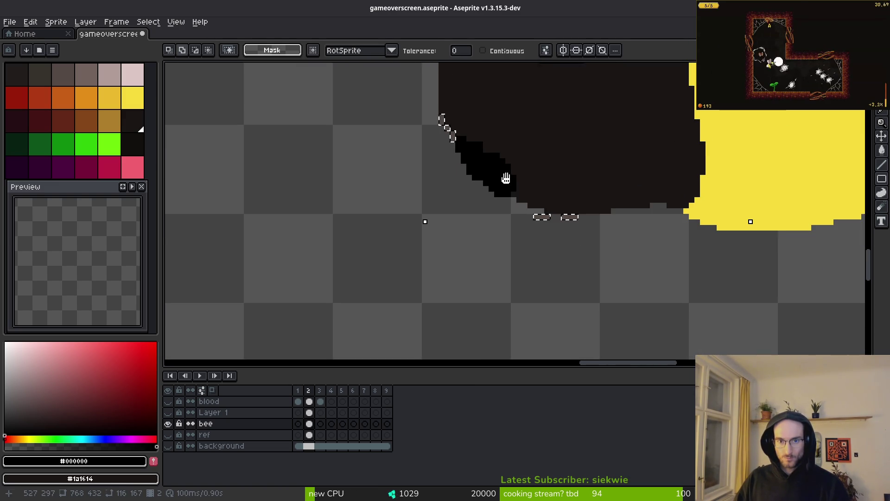
pyautogui.scroll(-2, 657, 237)
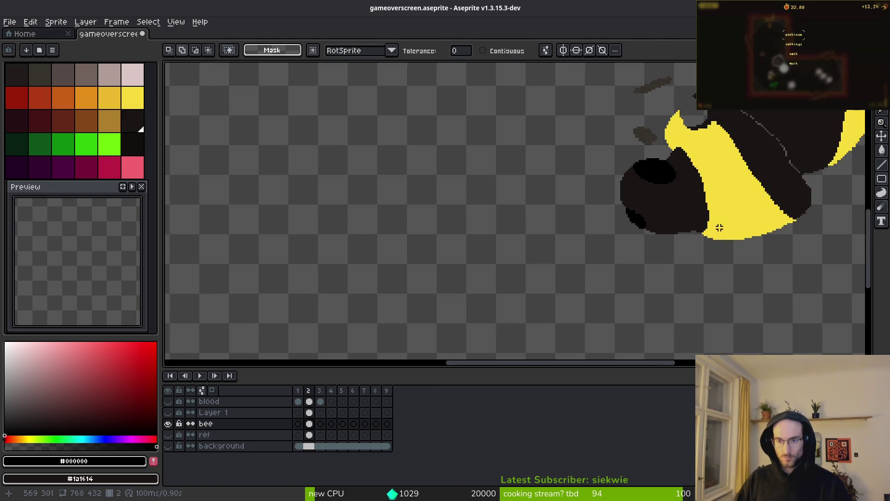
pyautogui.scroll(2, 606, 296)
pyautogui.click(604, 296)
pyautogui.scroll(4, 543, 256)
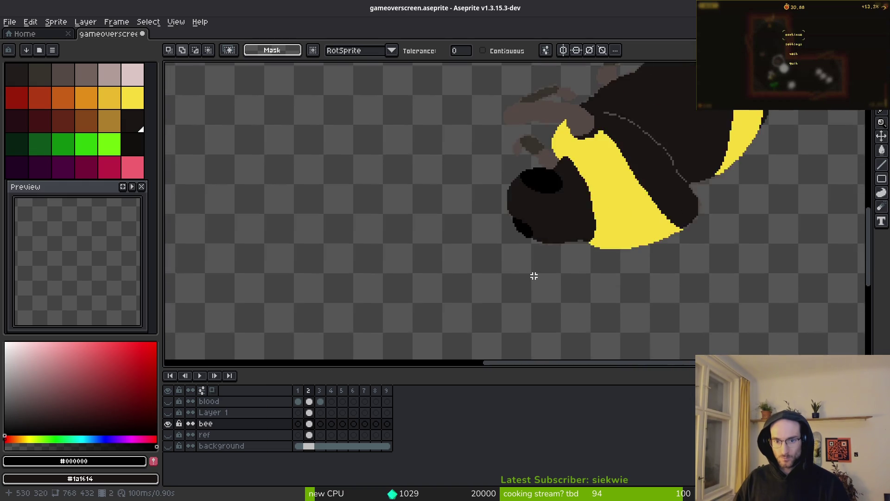
pyautogui.hotkey('shift', 'w')
pyautogui.scroll(3, 487, 211)
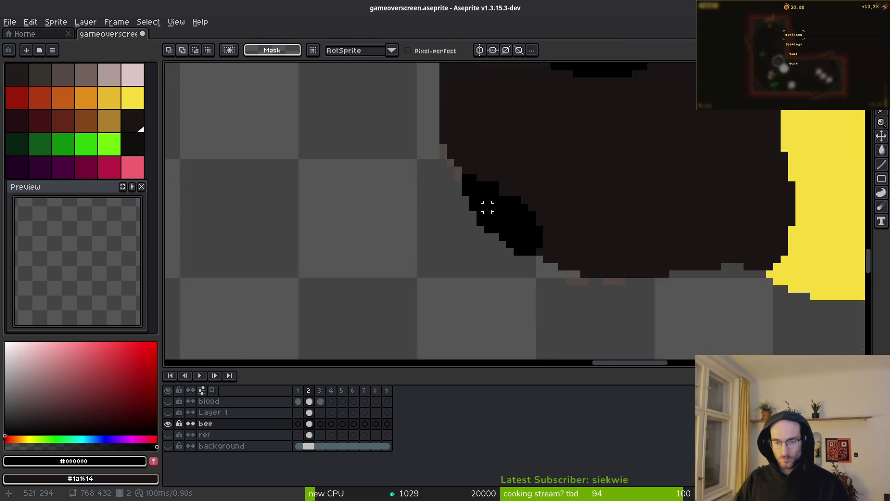
pyautogui.press('e')
pyautogui.moveTo(417, 127)
pyautogui.mouseDown()
pyautogui.moveTo(417, 119)
pyautogui.moveTo(441, 174)
pyautogui.moveTo(508, 240)
pyautogui.mouseUp()
# Extend the black shadow with a top-left corner pixel, a short stroke and a single edge pixel.
pyautogui.press('b')
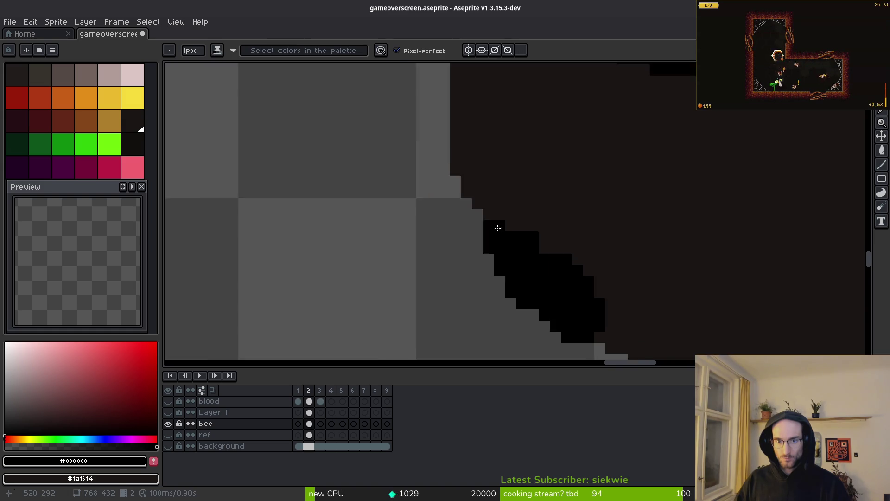
pyautogui.hscroll(-2, 584, 256)
pyautogui.scroll(1, 585, 256)
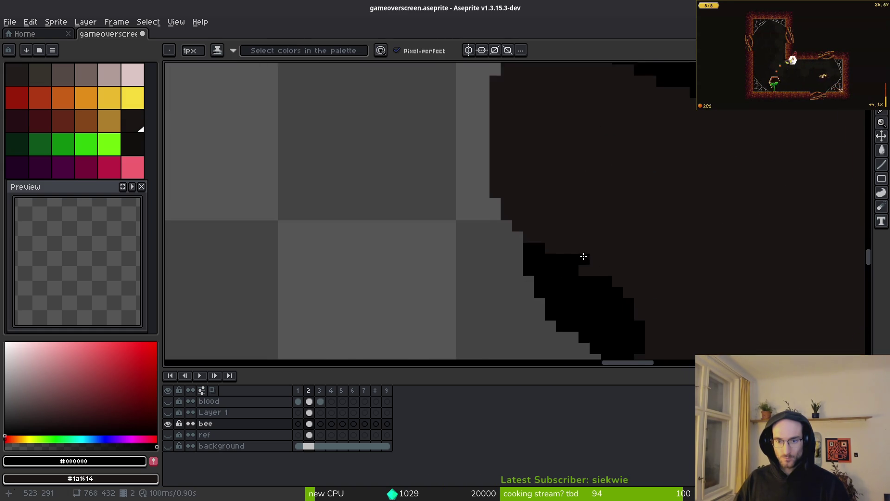
pyautogui.scroll(-1, 546, 219)
pyautogui.scroll(1, 425, 117)
pyautogui.click(425, 118)
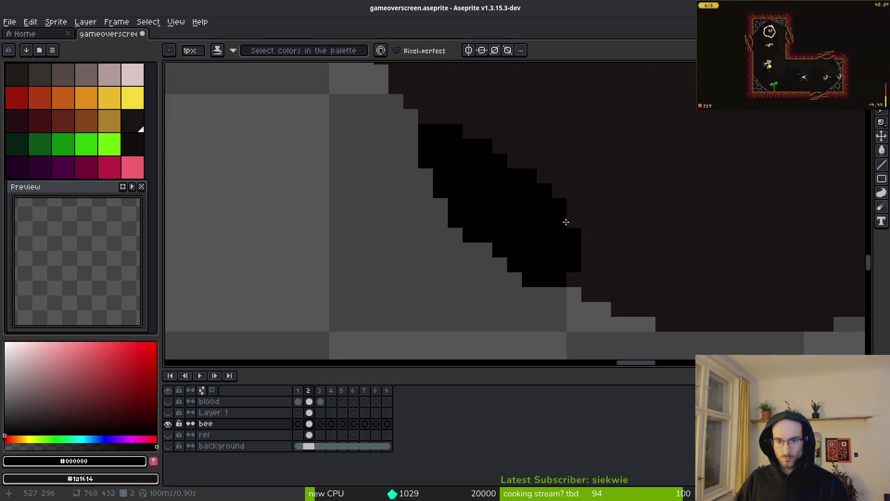
pyautogui.scroll(-2, 504, 166)
pyautogui.scroll(2, 449, 197)
pyautogui.press('e')
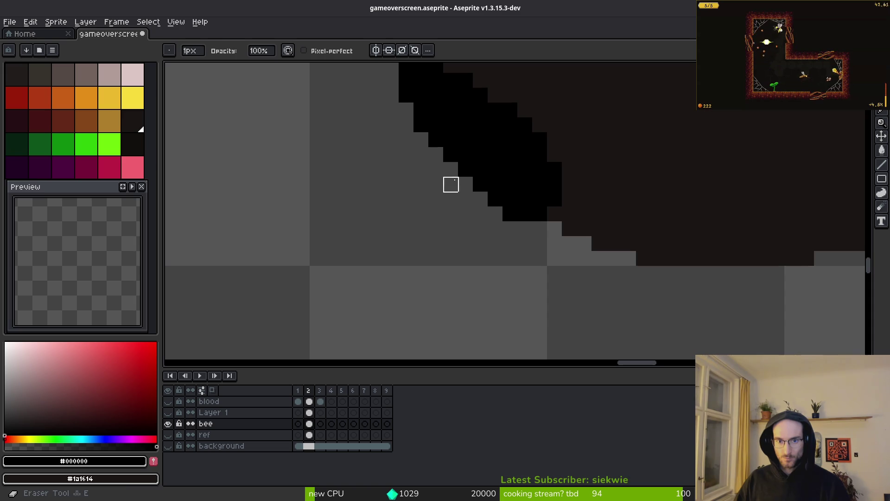
pyautogui.scroll(1, 500, 225)
pyautogui.press('b')
pyautogui.moveTo(515, 248); pyautogui.dragTo(497, 224)
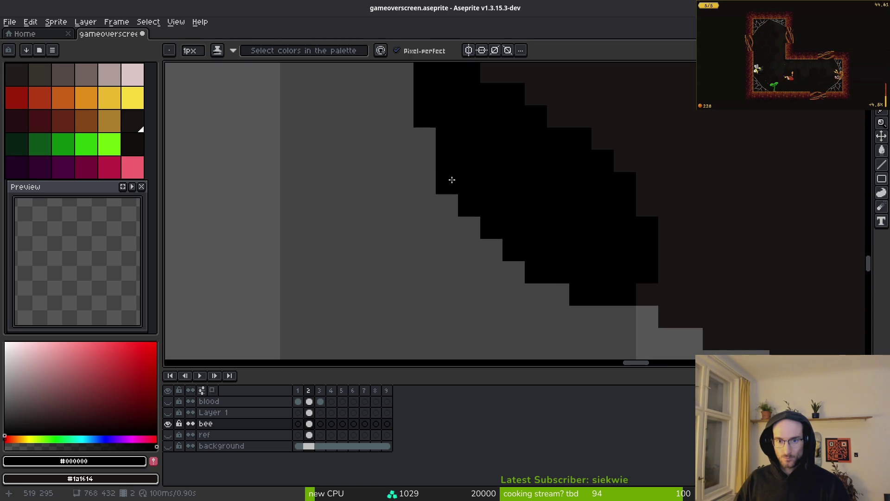
pyautogui.scroll(-4, 512, 208)
pyautogui.scroll(-2, 554, 258)
pyautogui.scroll(2, 519, 174)
pyautogui.scroll(1, 519, 174)
pyautogui.click(476, 265)
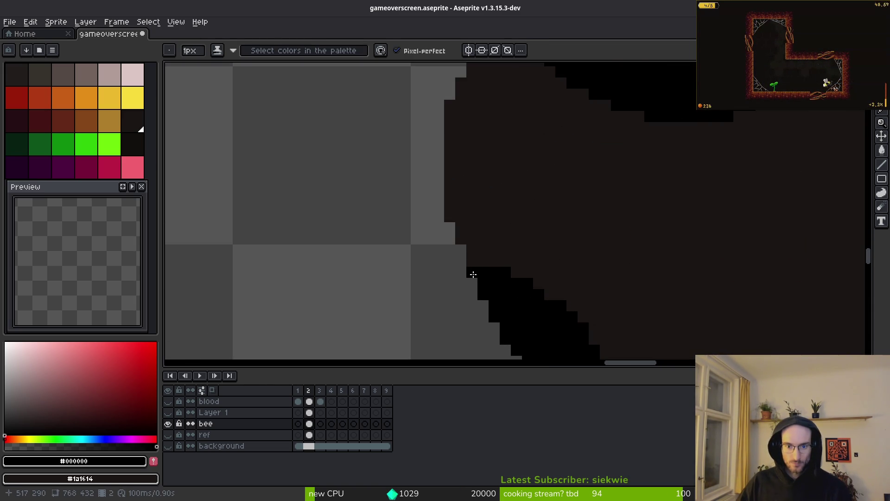
pyautogui.scroll(-3, 470, 242)
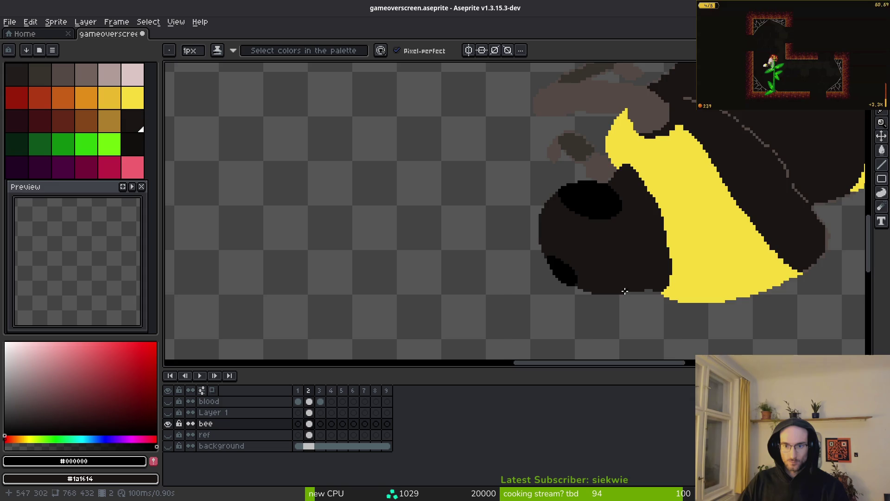
pyautogui.scroll(-3, 627, 290)
pyautogui.scroll(3, 608, 274)
pyautogui.scroll(1, 530, 240)
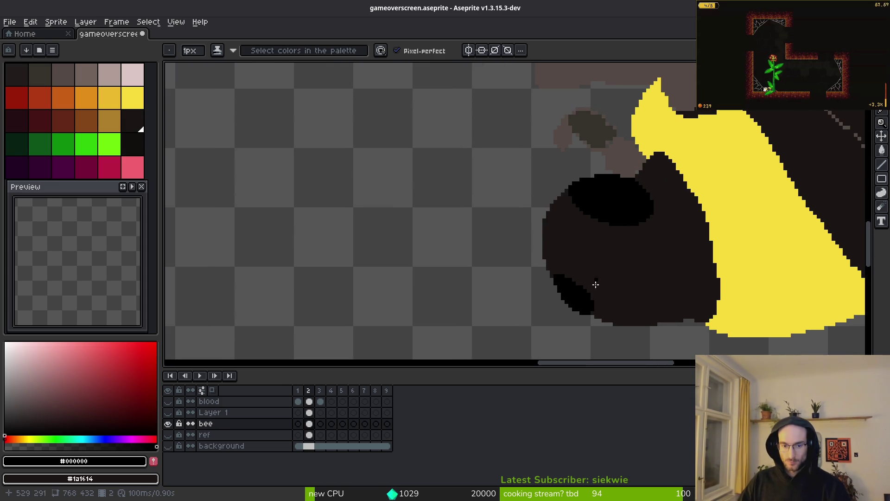
pyautogui.scroll(-3, 598, 232)
pyautogui.scroll(5, 592, 224)
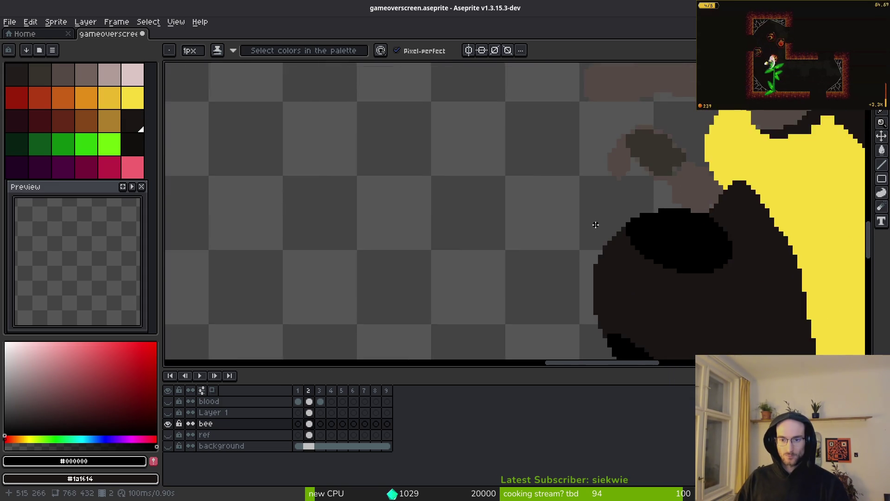
pyautogui.scroll(-3, 603, 246)
pyautogui.scroll(2, 598, 236)
pyautogui.scroll(5, 598, 227)
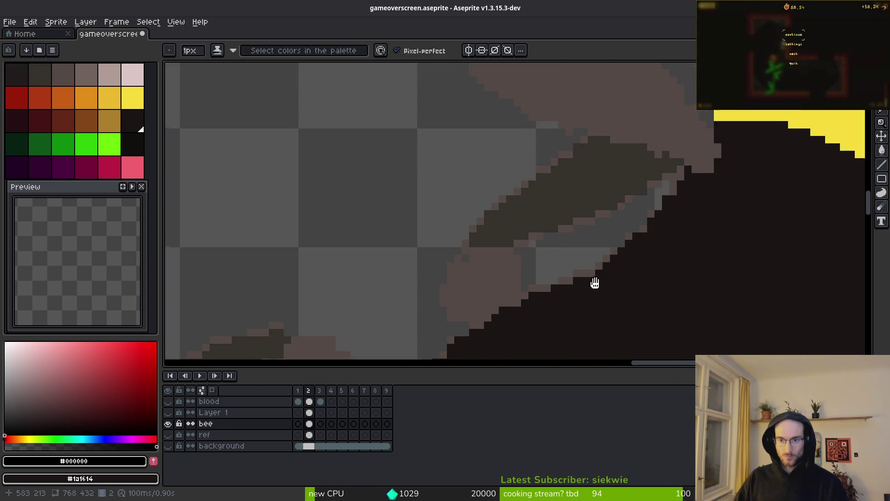
pyautogui.scroll(-1, 628, 233)
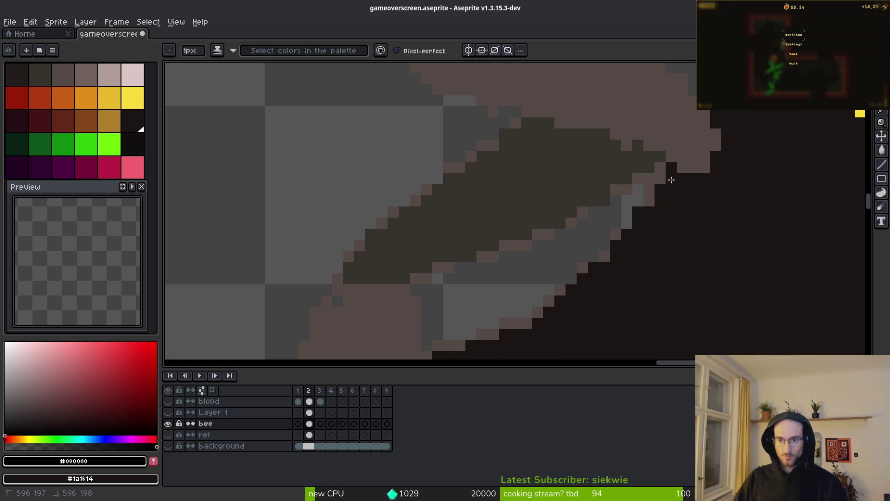
# Darken stray light pixels on the body edge and fill three dark pixels along the diagonal edge.
pyautogui.moveTo(676, 172); pyautogui.dragTo(626, 236)
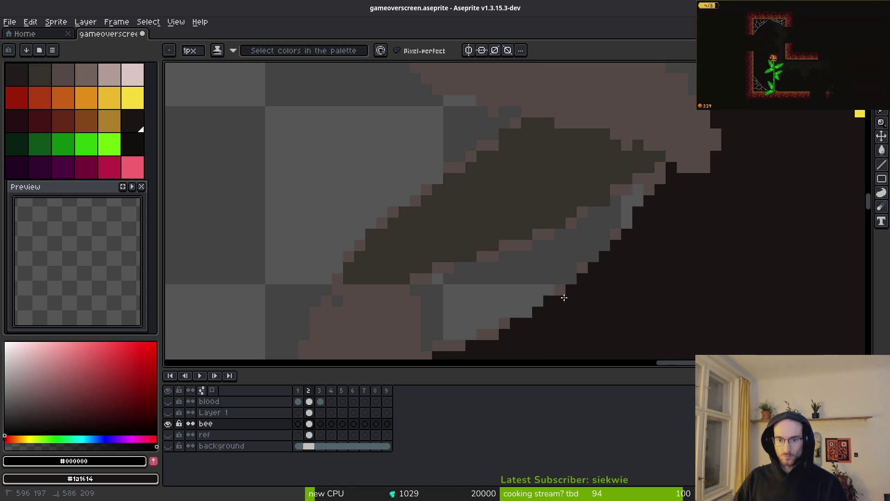
pyautogui.moveTo(534, 318); pyautogui.dragTo(674, 180)
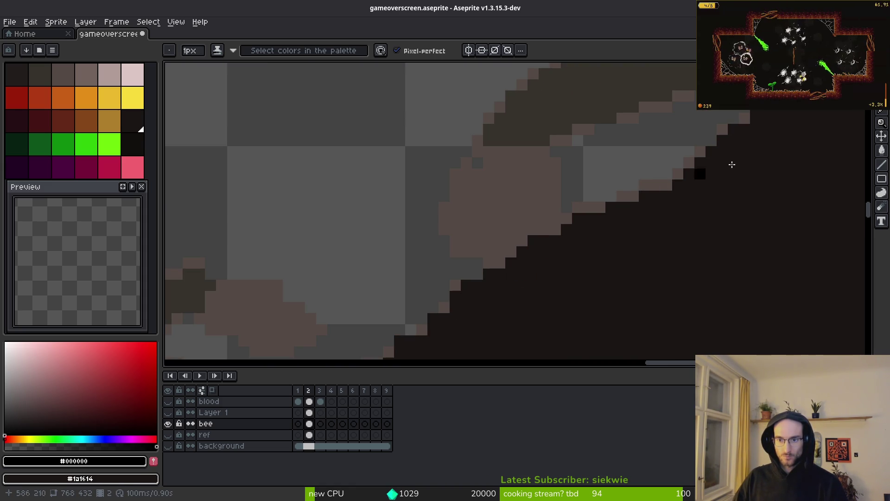
pyautogui.moveTo(779, 79); pyautogui.dragTo(626, 185)
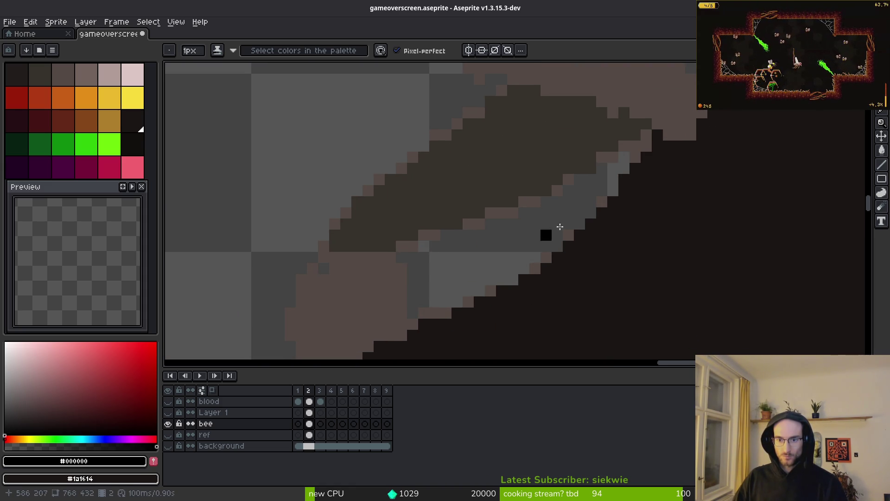
pyautogui.press('e')
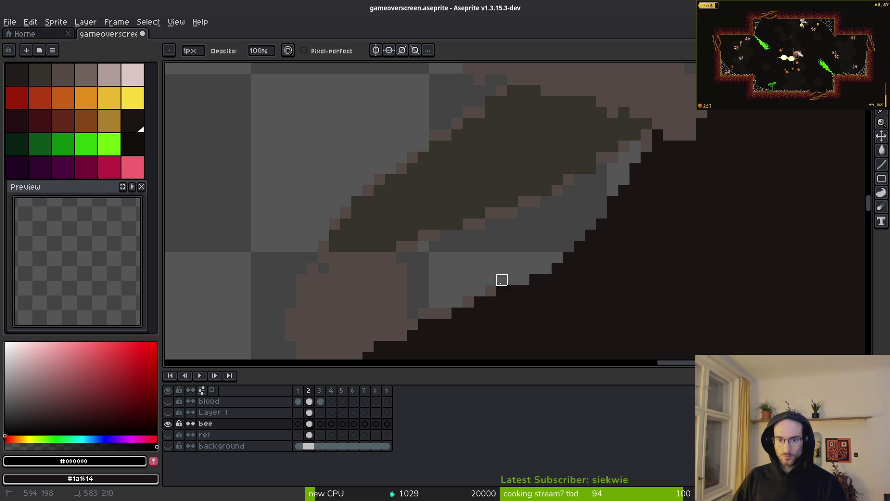
pyautogui.scroll(-3, 586, 302)
pyautogui.scroll(3, 697, 211)
pyautogui.press('b')
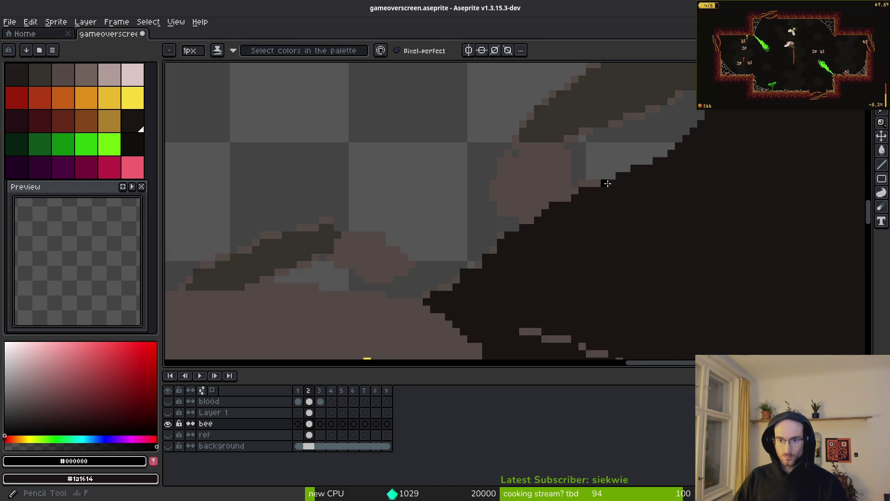
pyautogui.moveTo(553, 243)
pyautogui.mouseDown()
pyautogui.moveTo(588, 193)
pyautogui.moveTo(490, 257)
pyautogui.mouseUp()
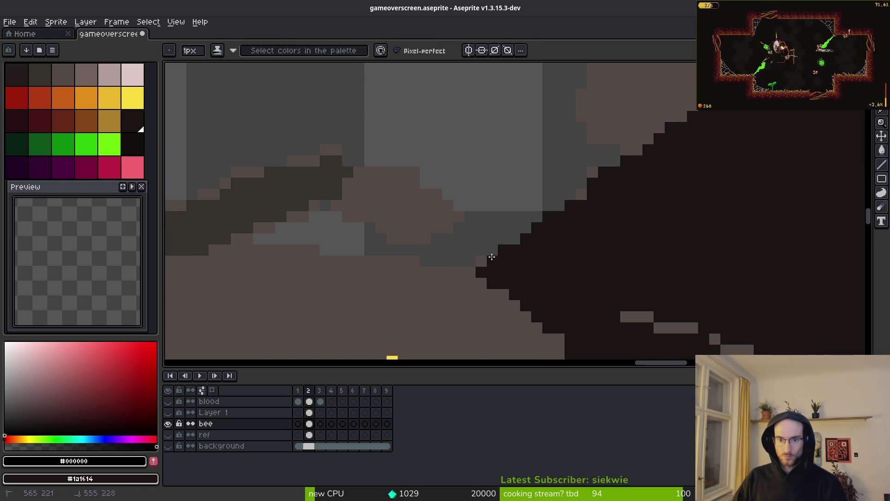
pyautogui.click(581, 194)
pyautogui.press('e')
pyautogui.scroll(3, 493, 250)
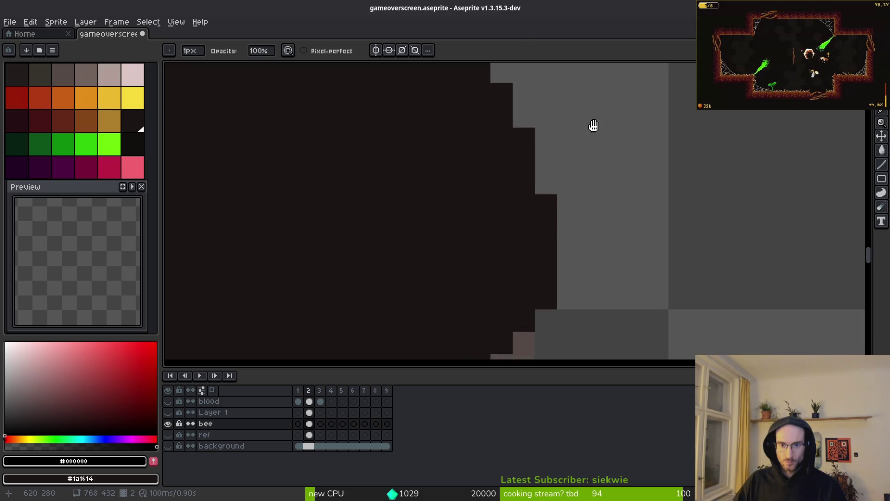
pyautogui.moveTo(546, 268)
pyautogui.mouseDown()
pyautogui.moveTo(639, 221)
pyautogui.moveTo(665, 151)
pyautogui.mouseUp()
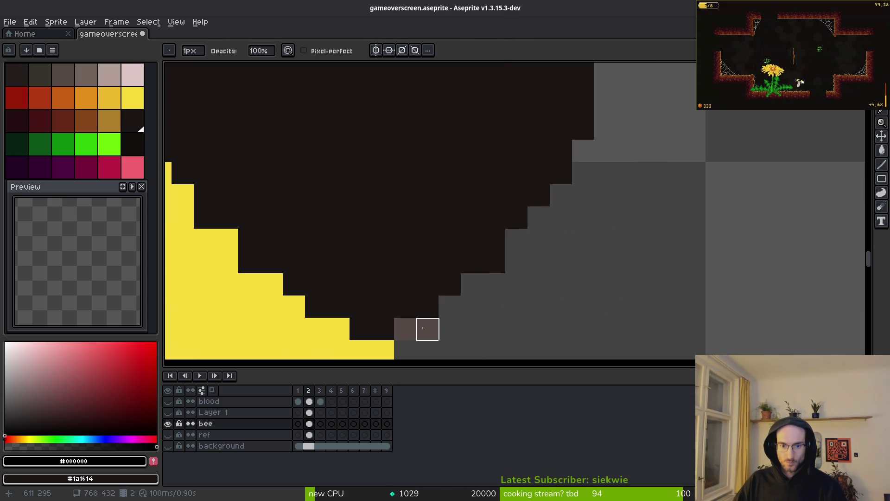
pyautogui.press('b')
pyautogui.rightClick(405, 328)
pyautogui.rightClick(450, 306)
pyautogui.rightClick(472, 283)
# Darken the grey area's upper-left border and cover the leftover grey pixels with dark.
pyautogui.scroll(-5, 617, 233)
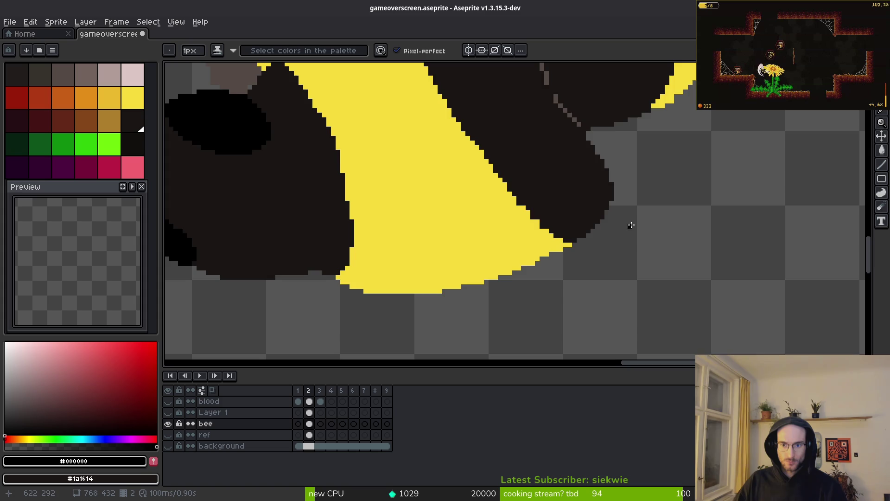
pyautogui.scroll(-1, 630, 226)
pyautogui.scroll(4, 596, 209)
pyautogui.press('e')
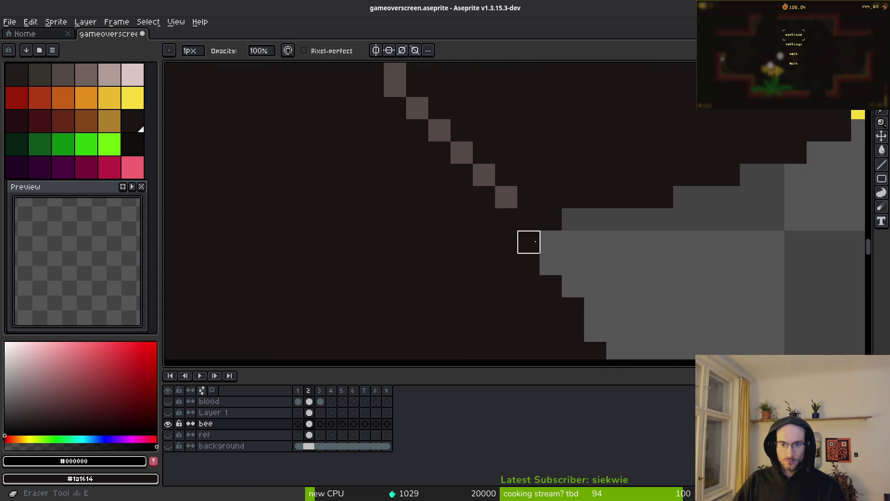
pyautogui.scroll(-10, 535, 242)
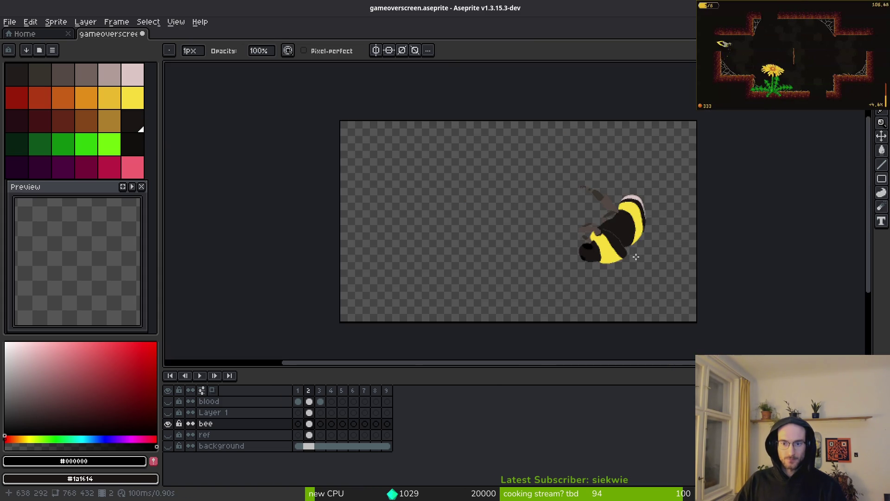
pyautogui.scroll(9, 636, 256)
pyautogui.press('b')
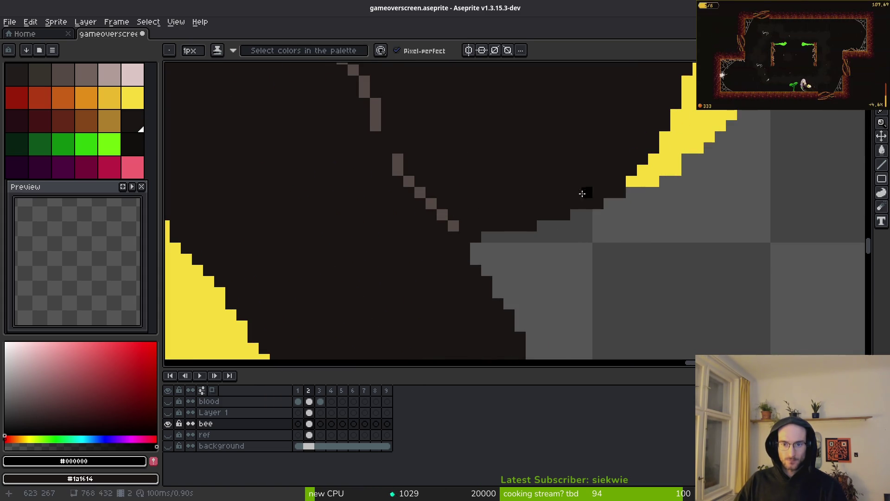
pyautogui.moveTo(583, 190); pyautogui.dragTo(465, 290)
pyautogui.moveTo(487, 236); pyautogui.dragTo(479, 252)
pyautogui.scroll(-3, 519, 255)
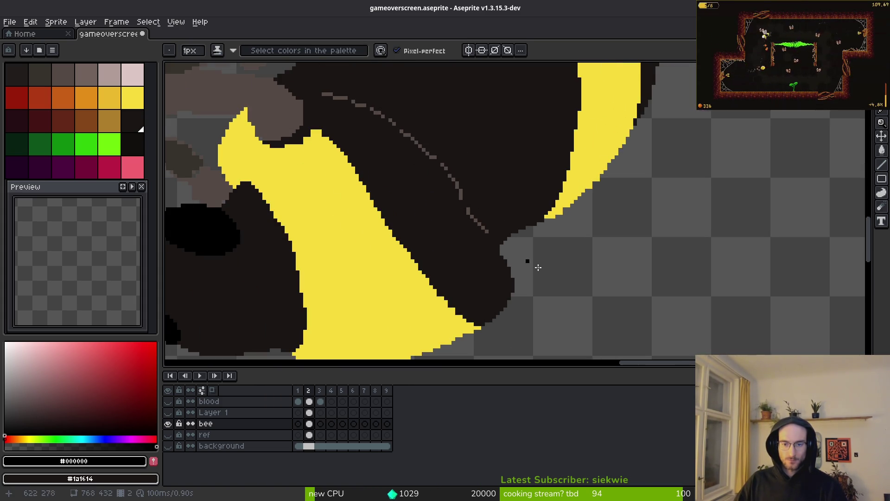
pyautogui.scroll(-6, 526, 261)
pyautogui.scroll(-4, 531, 243)
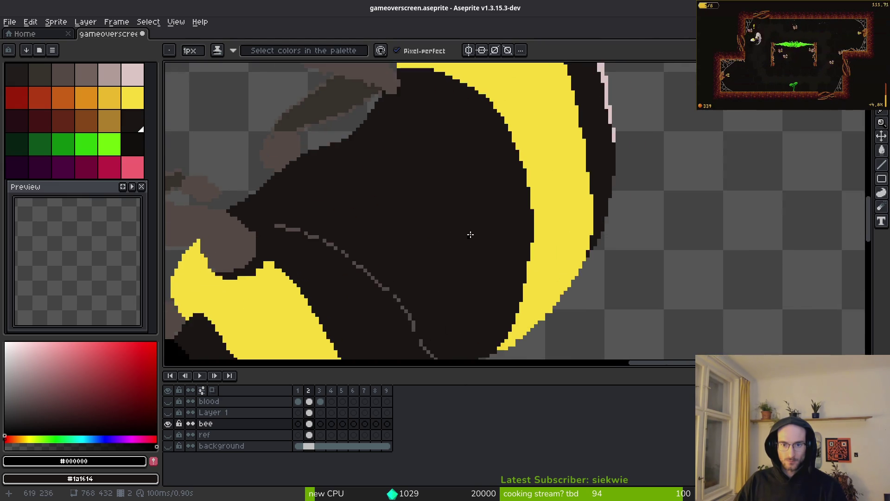
pyautogui.scroll(2, 398, 244)
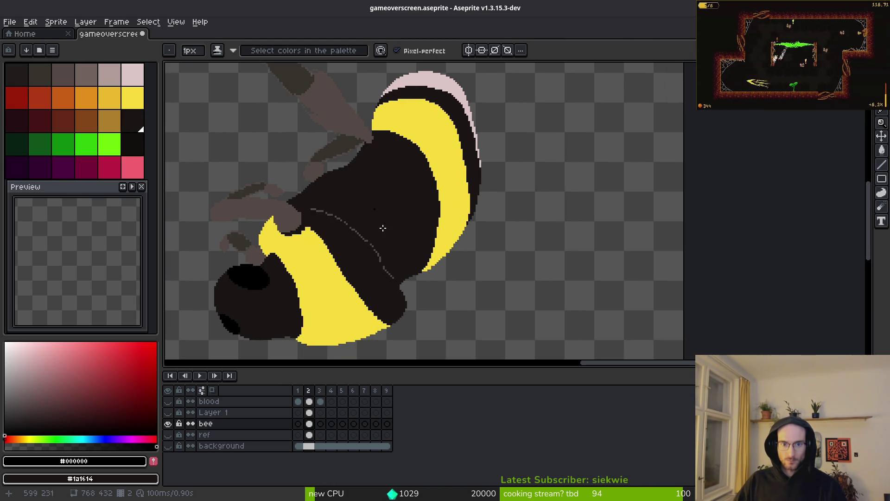
pyautogui.scroll(3, 371, 166)
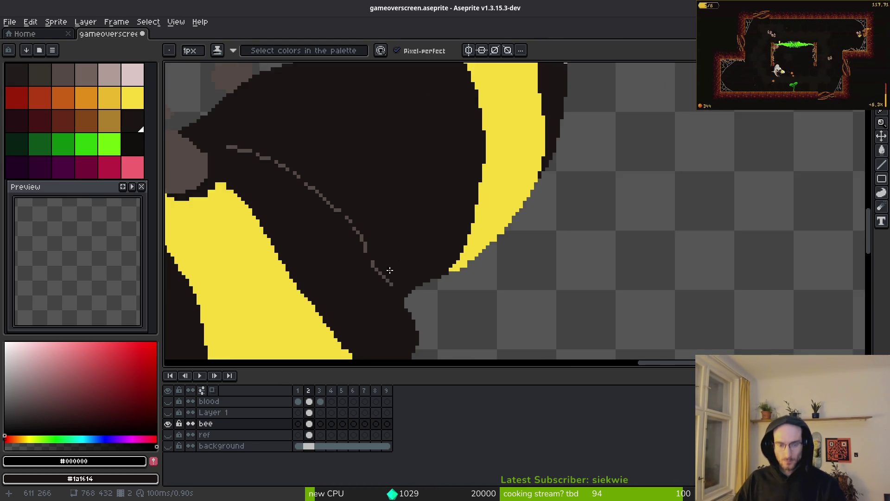
pyautogui.scroll(-1, 263, 162)
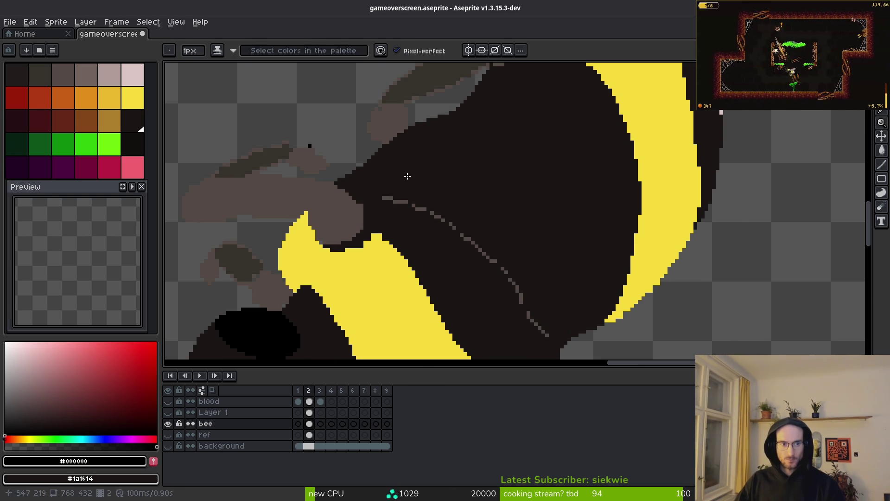
# Pick the grey #544a45 from the segment line and extend it downward with two strokes.
pyautogui.press('i')
pyautogui.click(443, 212)
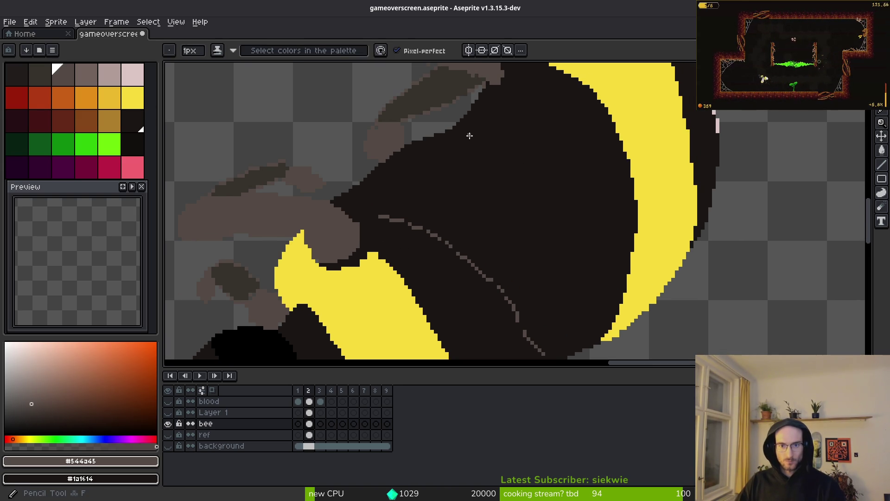
pyautogui.moveTo(551, 240); pyautogui.dragTo(550, 312)
pyautogui.scroll(-1, 550, 312)
pyautogui.moveTo(545, 238)
pyautogui.mouseDown()
pyautogui.moveTo(543, 307)
pyautogui.moveTo(554, 266)
pyautogui.mouseUp()
pyautogui.scroll(-1, 560, 293)
pyautogui.scroll(-4, 548, 246)
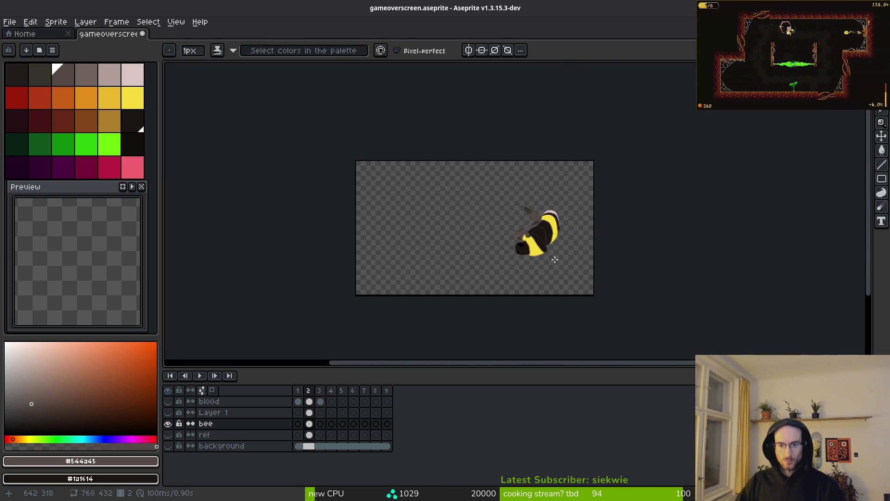
pyautogui.scroll(4, 552, 253)
pyautogui.scroll(-4, 550, 266)
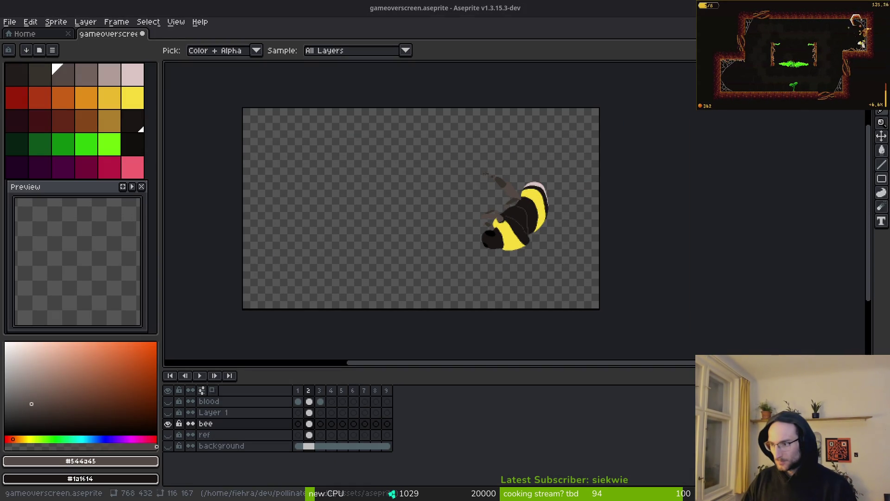
pyautogui.press('super+e')
# Open signal-2026-01-11-201430.jpeg from pollinate-or-die's assets/inspiration folder.
pyautogui.click(314, 256)
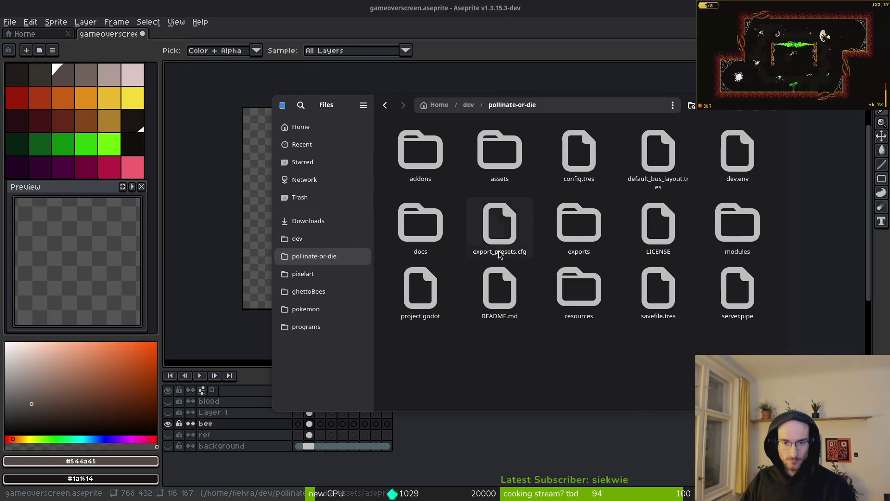
pyautogui.doubleClick(421, 227)
pyautogui.doubleClick(632, 145)
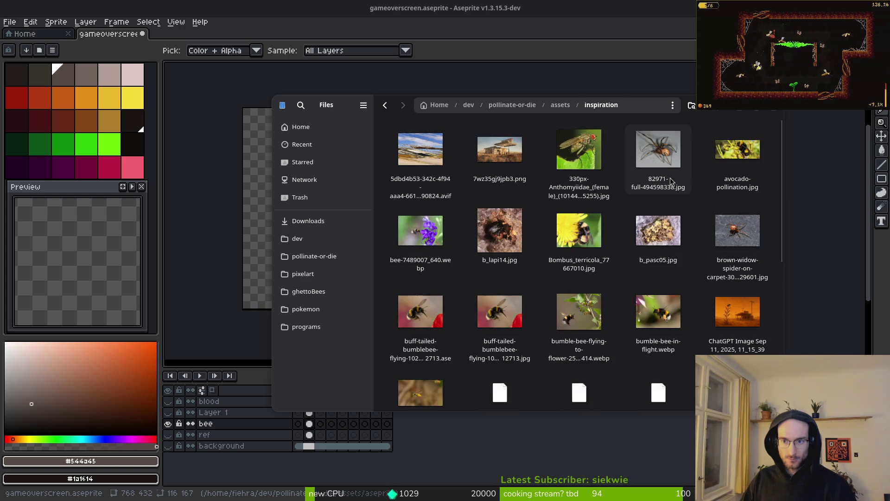
pyautogui.scroll(-10, 640, 256)
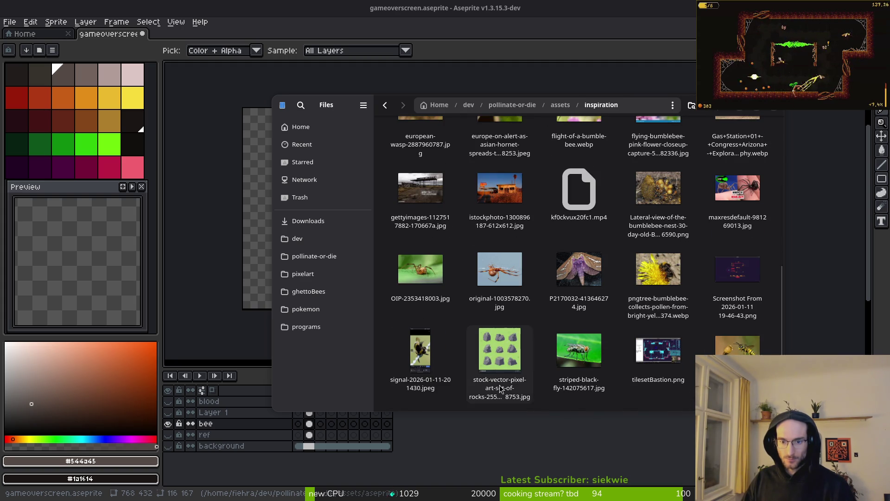
pyautogui.doubleClick(420, 351)
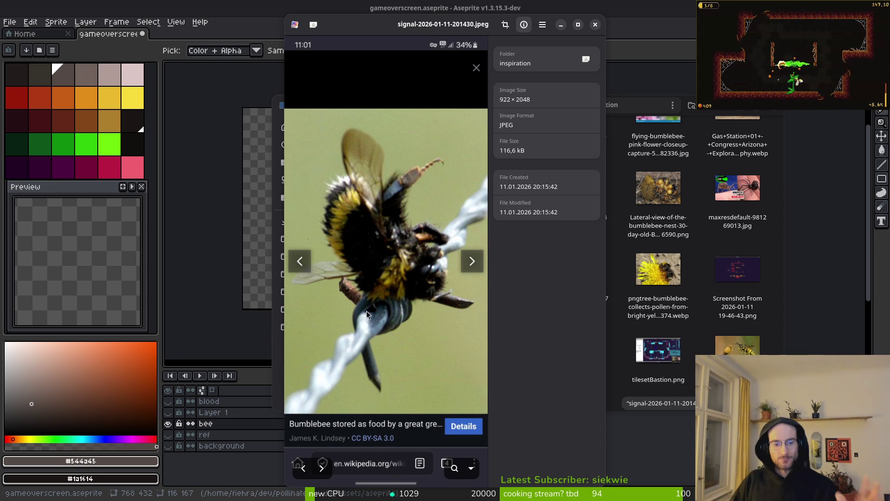
# Bring the bumblebee reference photo to the front and zoom into its details.
pyautogui.hotkey('alt', 'Tab')
pyautogui.hotkey('alt', 'Tab')
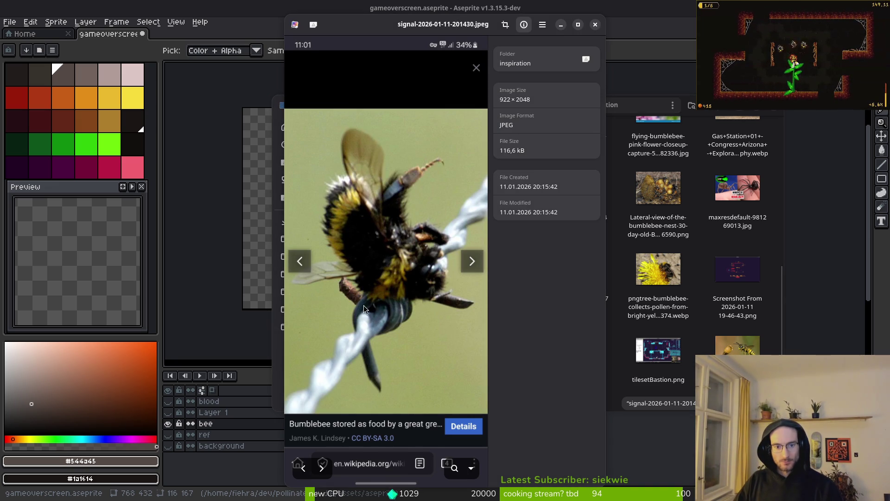
pyautogui.hotkey('alt', 'Tab')
pyautogui.scroll(6, 489, 263)
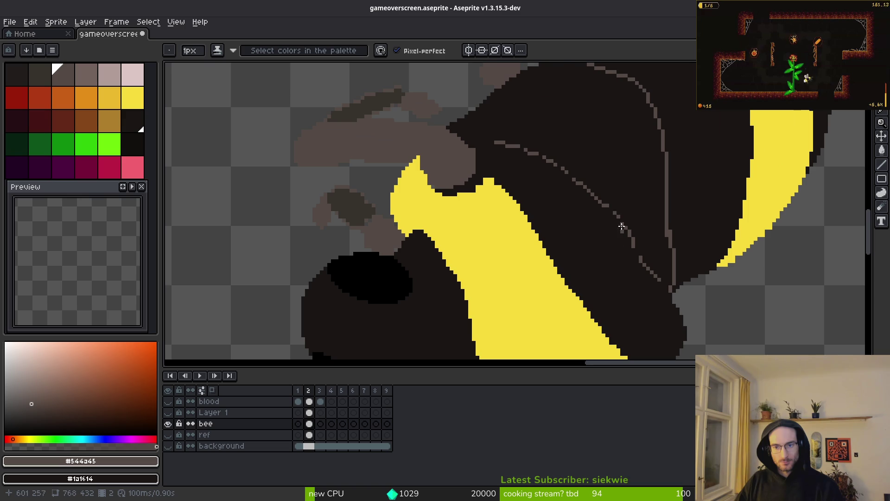
pyautogui.hotkey('alt', 'Tab')
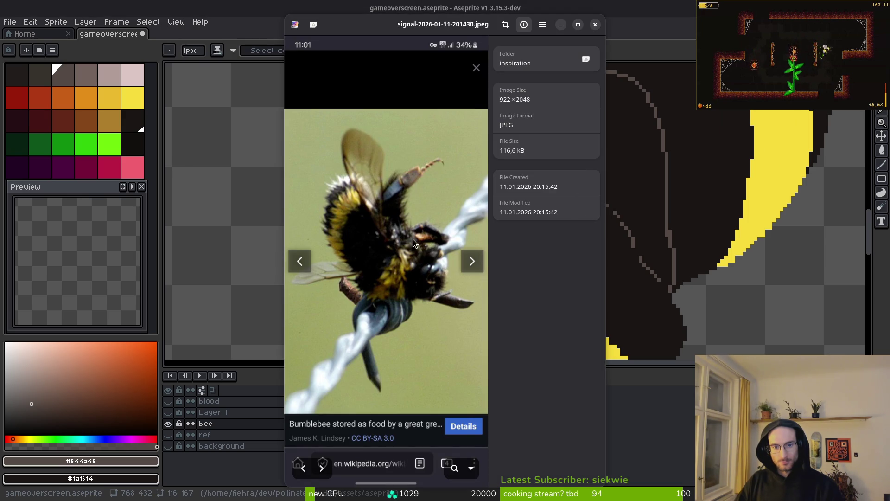
pyautogui.scroll(3, 399, 237)
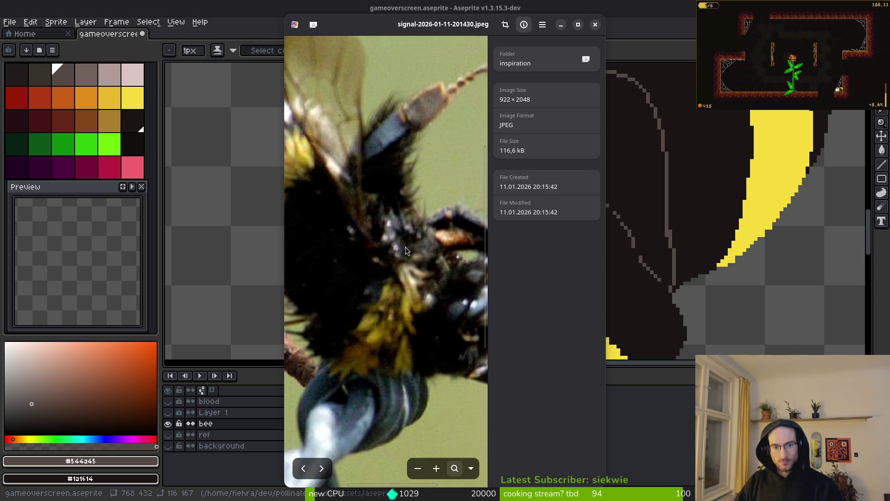
pyautogui.scroll(-1, 405, 247)
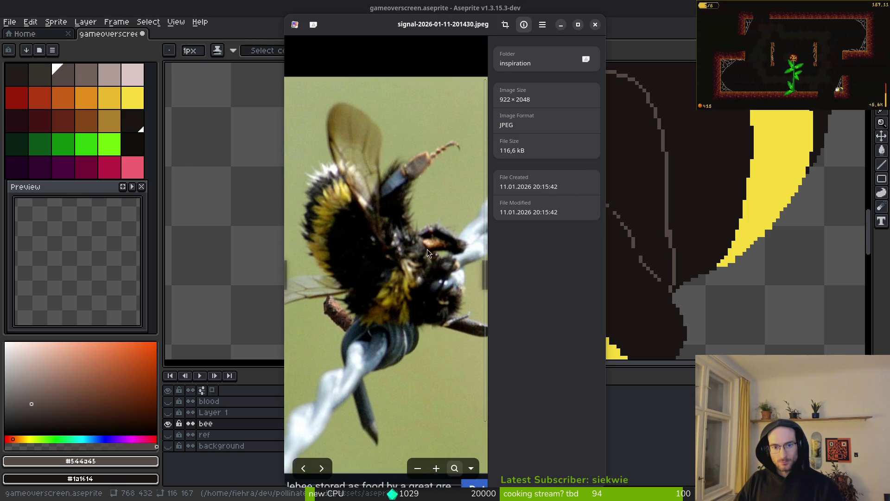
# Compare the photo against the bee drawing, ending back on the Aseprite canvas.
pyautogui.hotkey('alt', 'Tab')
pyautogui.scroll(-2, 574, 221)
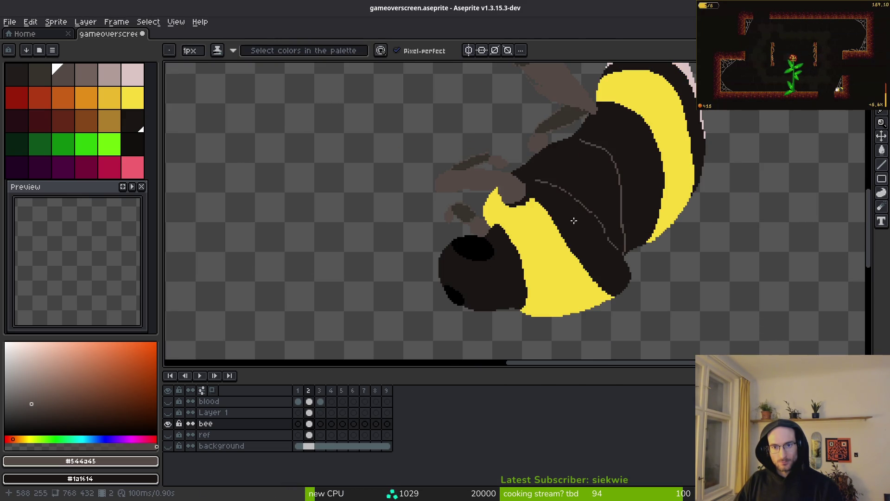
pyautogui.scroll(-2, 579, 211)
pyautogui.scroll(4, 585, 210)
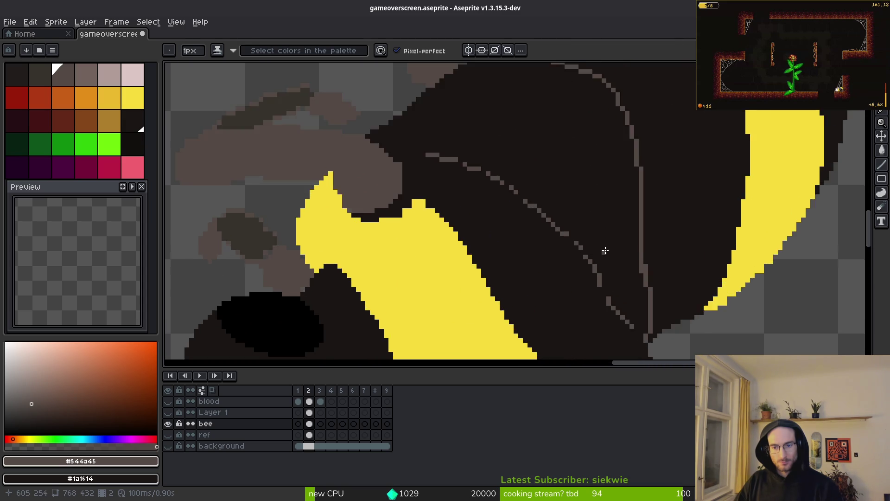
pyautogui.scroll(-2, 611, 260)
pyautogui.hotkey('alt', 'Tab')
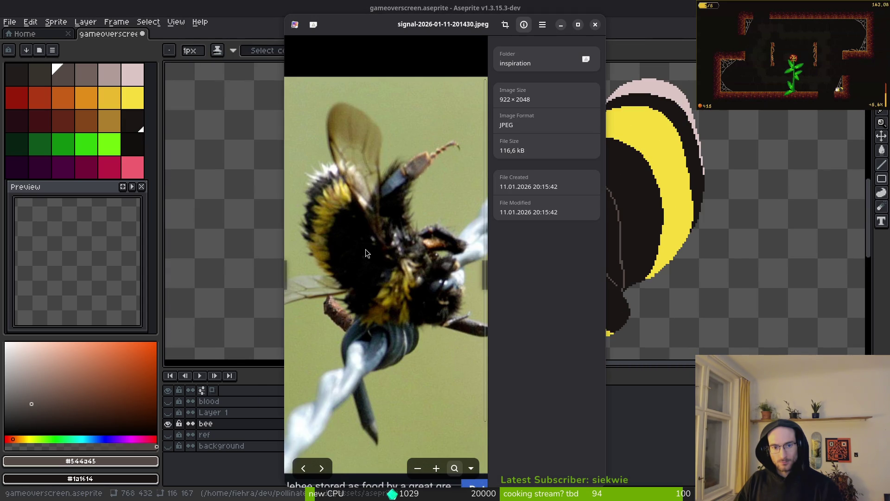
pyautogui.hotkey('alt', 'Tab')
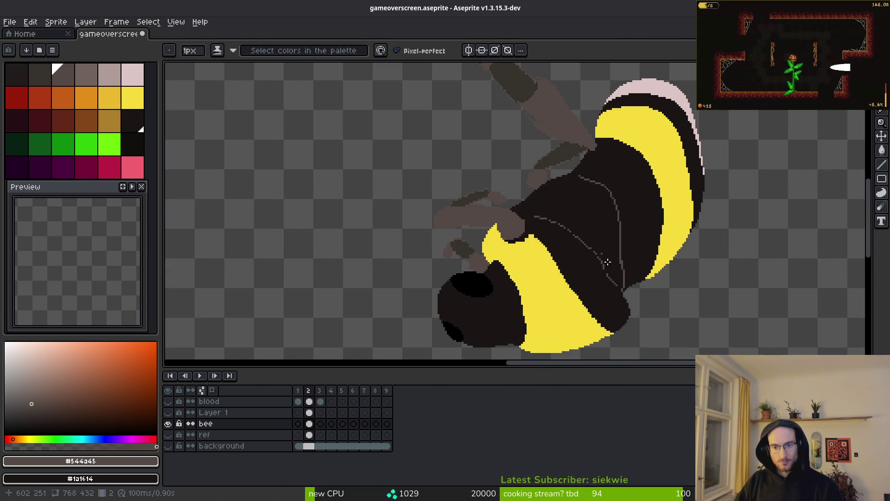
pyautogui.hotkey('alt', 'Tab')
pyautogui.hotkey('alt', 'Tab')
pyautogui.scroll(3, 605, 200)
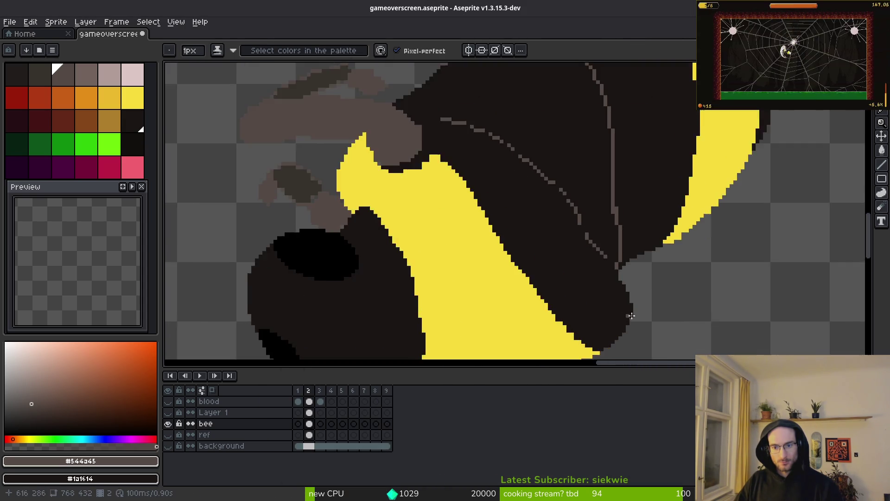
# Erase the dark pixels along the bee body's right edge.
pyautogui.press('w')
pyautogui.press('e')
pyautogui.moveTo(606, 169)
pyautogui.mouseDown()
pyautogui.moveTo(614, 233)
pyautogui.moveTo(562, 333)
pyautogui.moveTo(619, 204)
pyautogui.mouseUp()
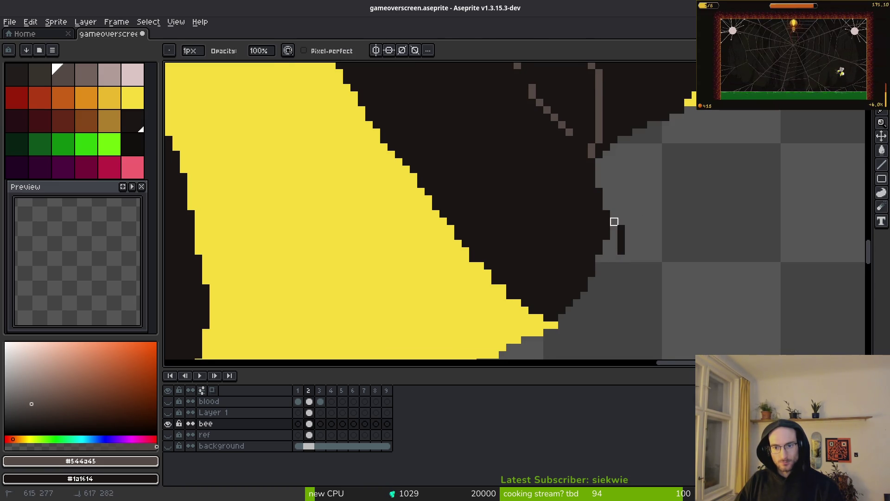
# Zoom in on the bee tip and sample the stripe yellow from the canvas.
pyautogui.scroll(2, 604, 262)
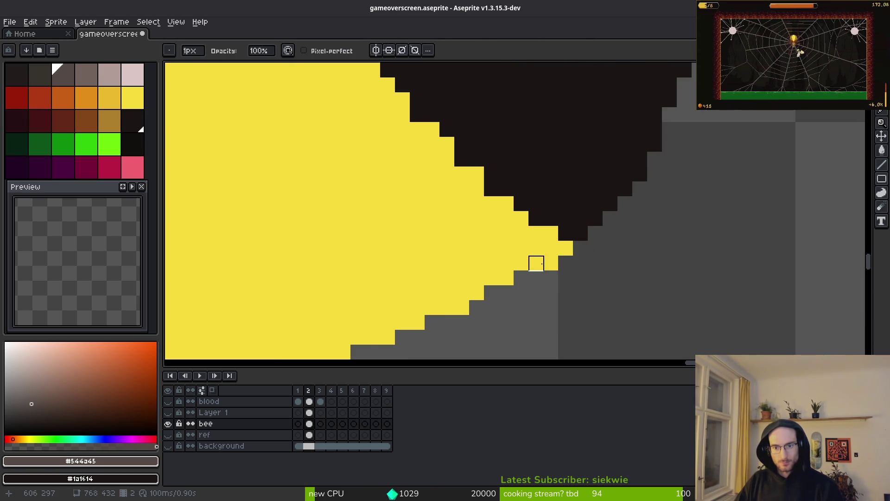
pyautogui.hscroll(-1, 550, 264)
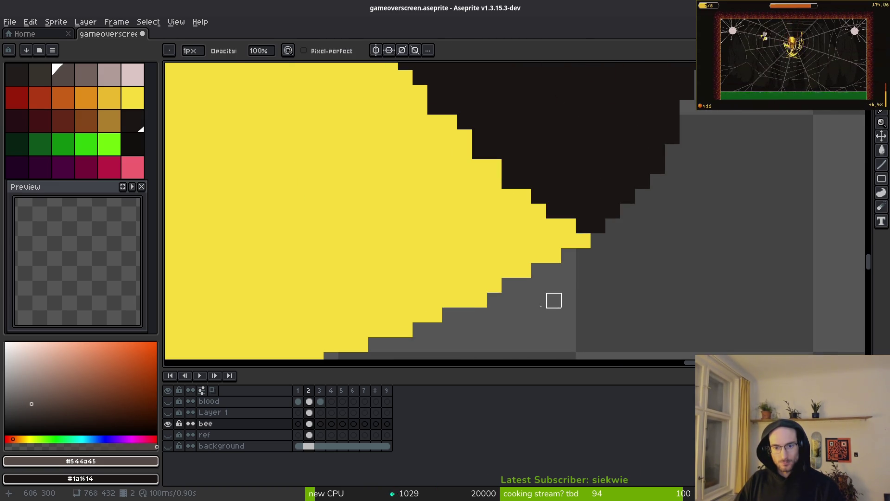
pyautogui.keyDown('alt'); pyautogui.click(504, 266); pyautogui.keyUp('alt')
pyautogui.press('b')
pyautogui.scroll(-3, 510, 278)
pyautogui.scroll(2, 515, 288)
pyautogui.press('e')
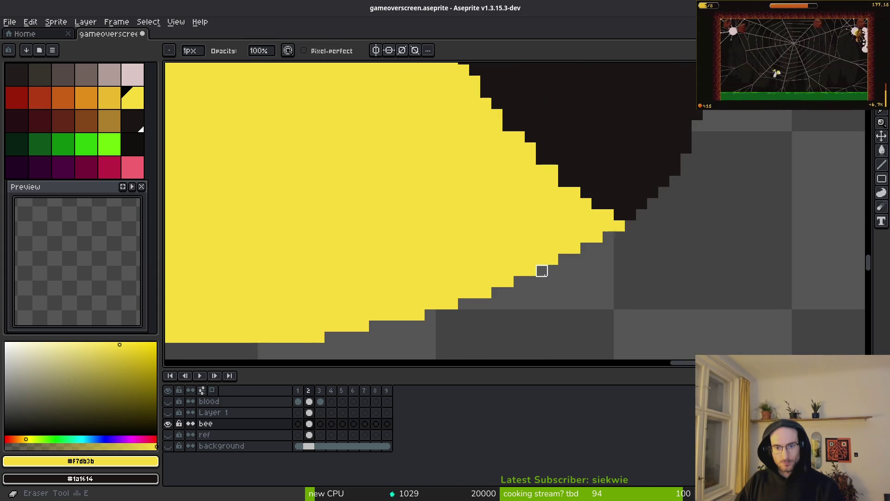
# Sample the grey line colour #544d45 from the bee, then bring up the bumblebee reference photo.
pyautogui.scroll(-3, 602, 286)
pyautogui.scroll(2, 592, 253)
pyautogui.scroll(3, 598, 294)
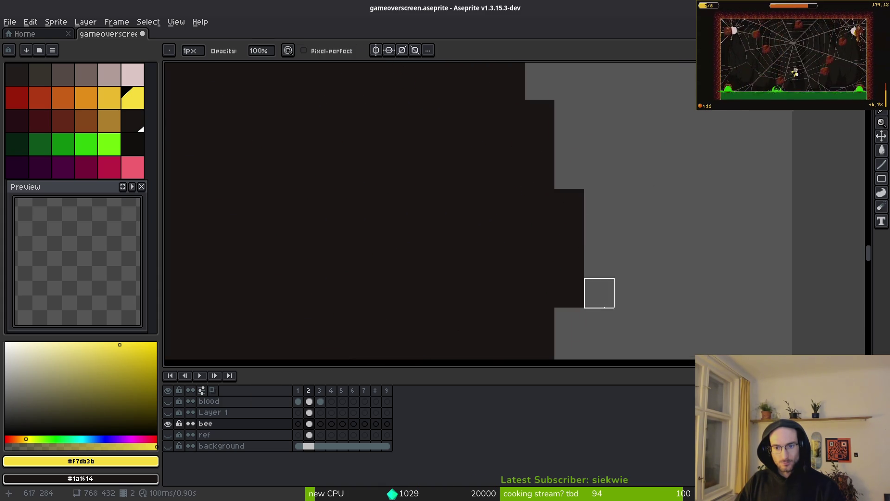
pyautogui.scroll(-2, 602, 195)
pyautogui.scroll(1, 617, 220)
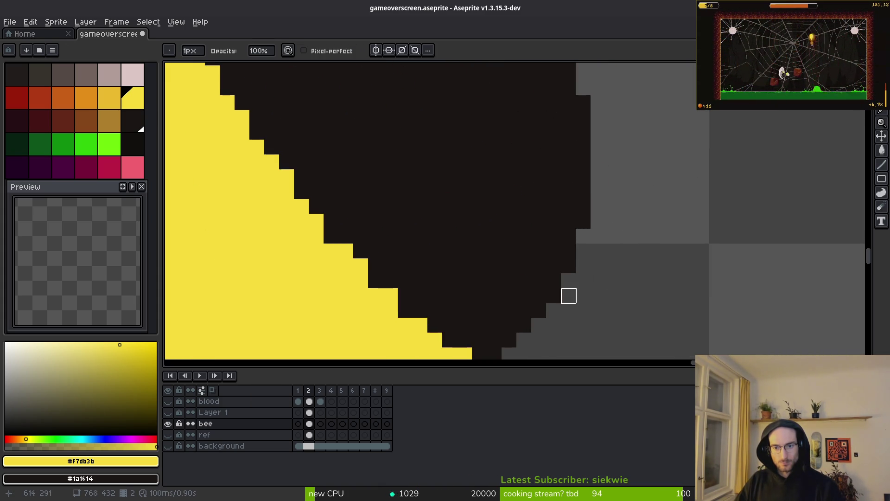
pyautogui.scroll(2, 566, 248)
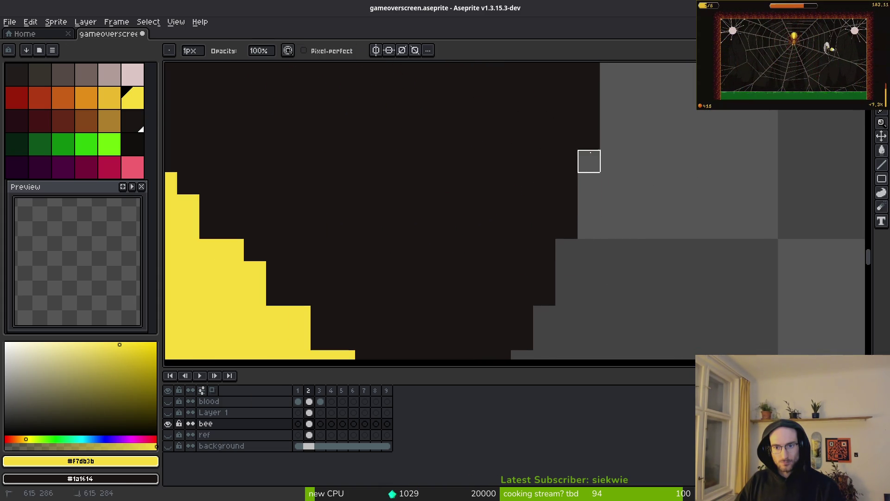
pyautogui.scroll(-1, 655, 159)
pyautogui.scroll(1, 637, 250)
pyautogui.scroll(-2, 652, 212)
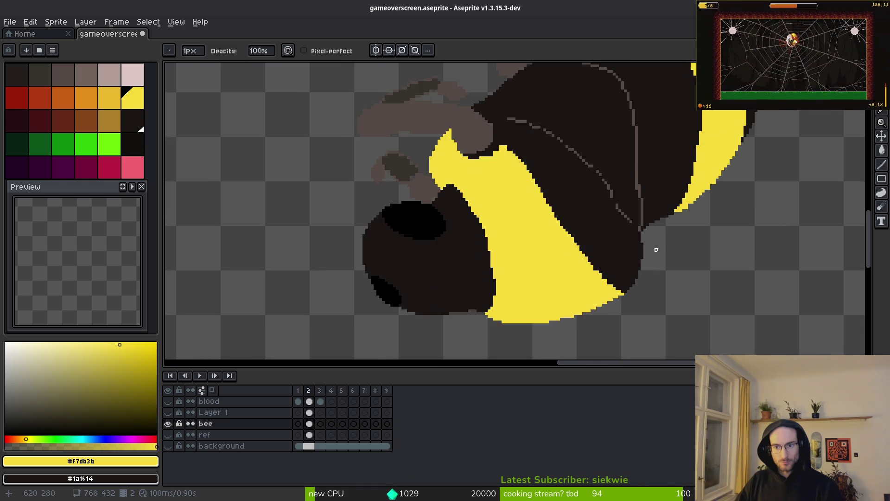
pyautogui.scroll(1, 638, 218)
pyautogui.keyDown('alt'); pyautogui.click(636, 199); pyautogui.keyUp('alt')
pyautogui.scroll(-4, 631, 199)
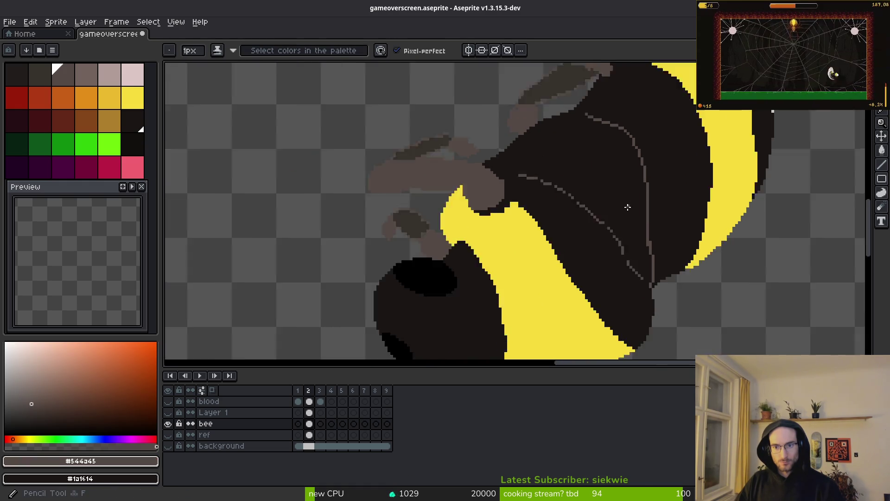
pyautogui.hotkey('alt', 'Tab')
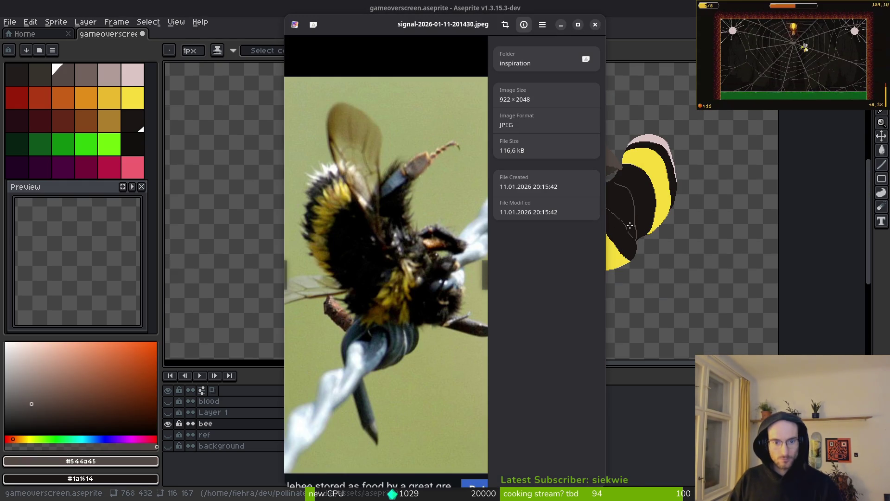
# Flip back and forth between the bee sprite and the reference photo to compare them.
pyautogui.hotkey('alt', 'Tab')
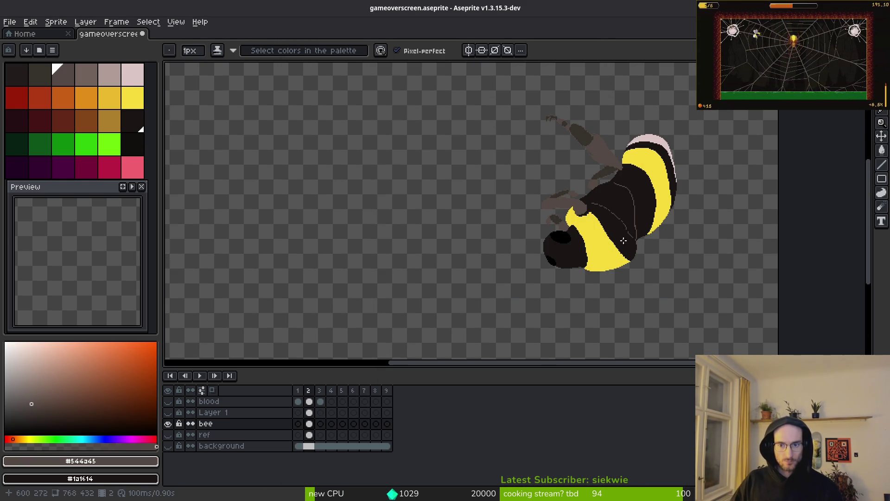
pyautogui.hotkey('alt', 'Tab')
pyautogui.hotkey('alt', 'Tab')
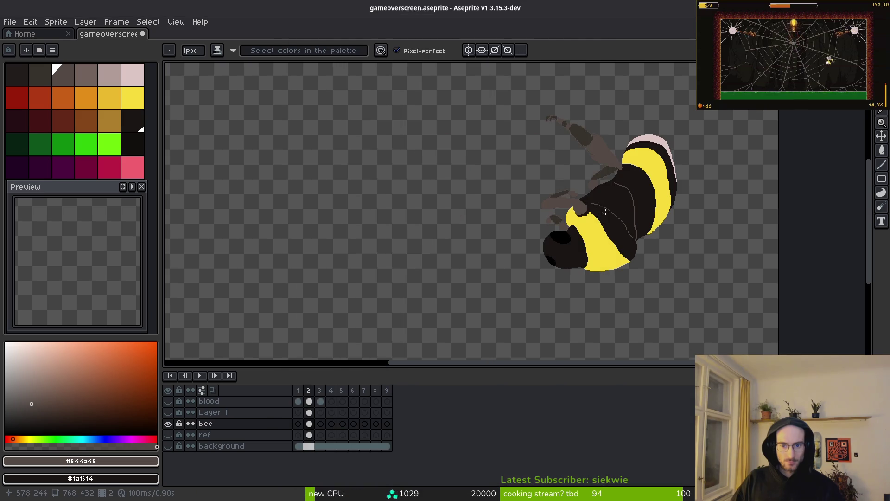
pyautogui.scroll(4, 605, 206)
pyautogui.hotkey('alt', 'Tab')
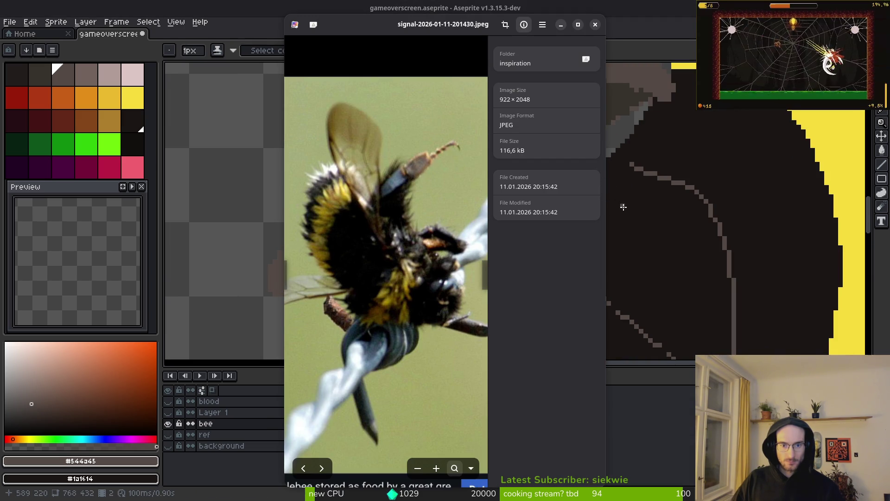
pyautogui.hotkey('alt', 'Tab')
pyautogui.scroll(-4, 642, 227)
pyautogui.scroll(-2, 635, 236)
pyautogui.hotkey('alt', 'Tab')
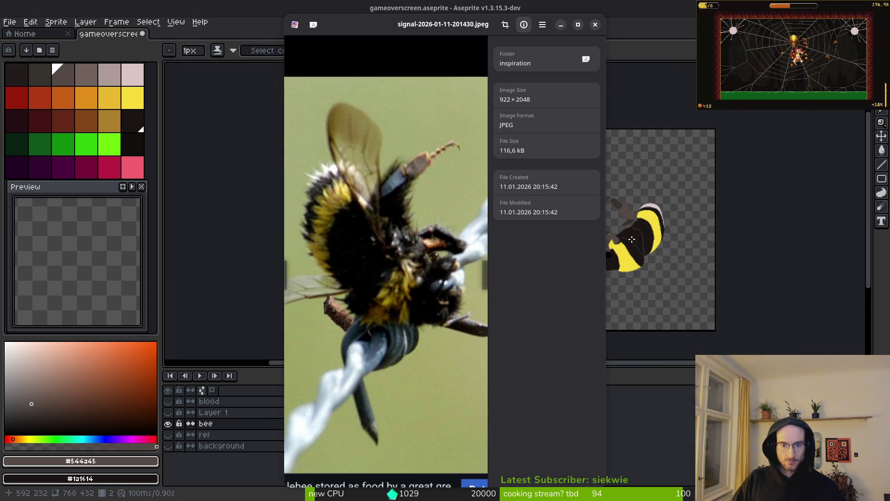
pyautogui.moveTo(419, 262)
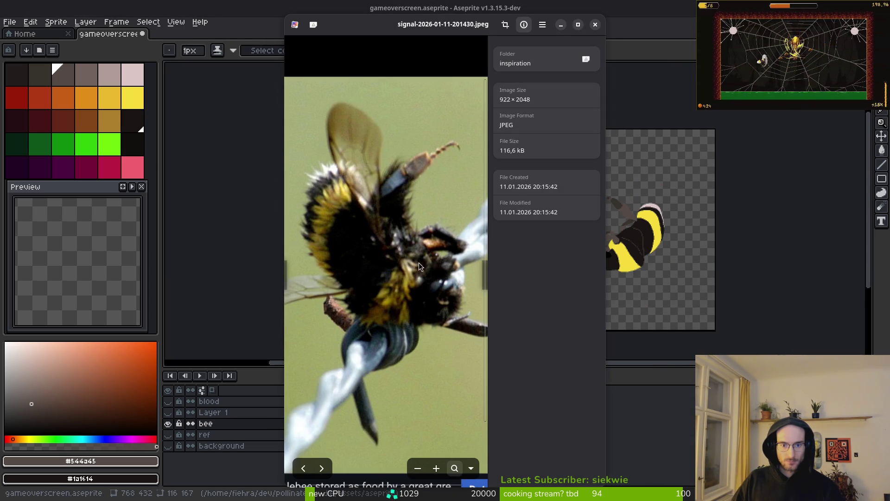
pyautogui.hotkey('alt', 'Tab')
pyautogui.hotkey('alt', 'Tab')
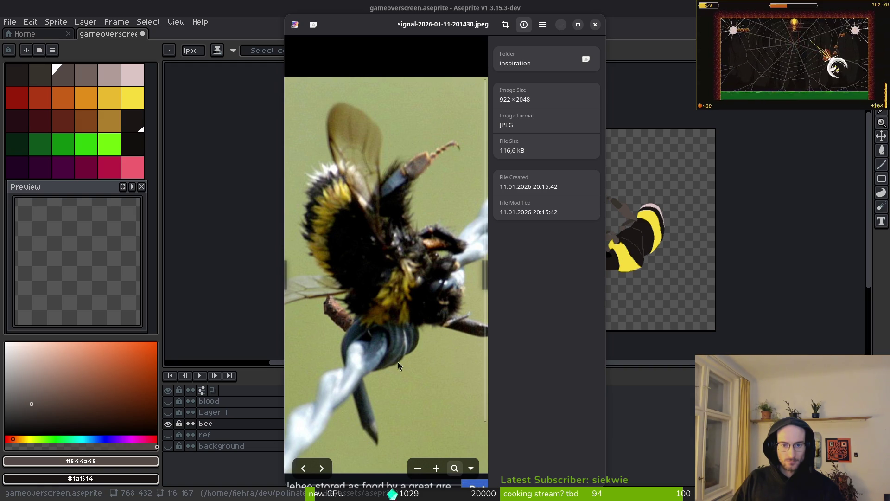
# Zoom the bee photo to 100% on its striped body, then return to Aseprite.
pyautogui.rightClick(380, 240)
pyautogui.click(331, 469)
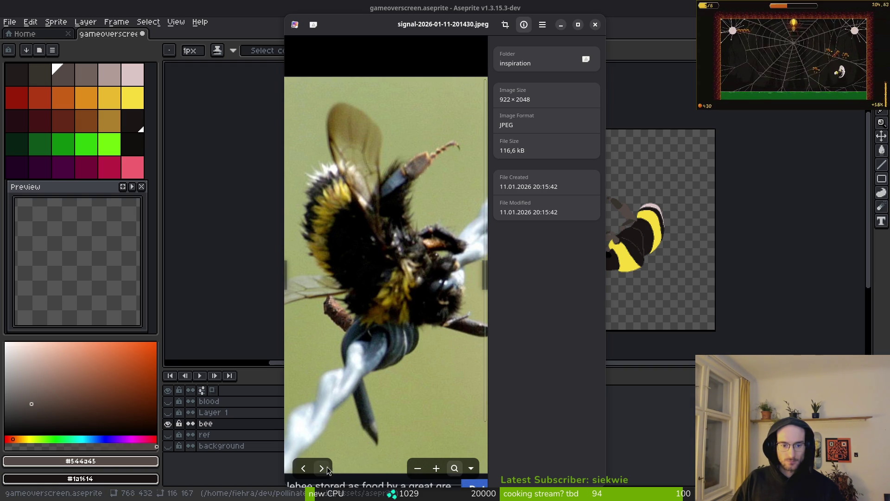
pyautogui.click(310, 469)
pyautogui.click(317, 469)
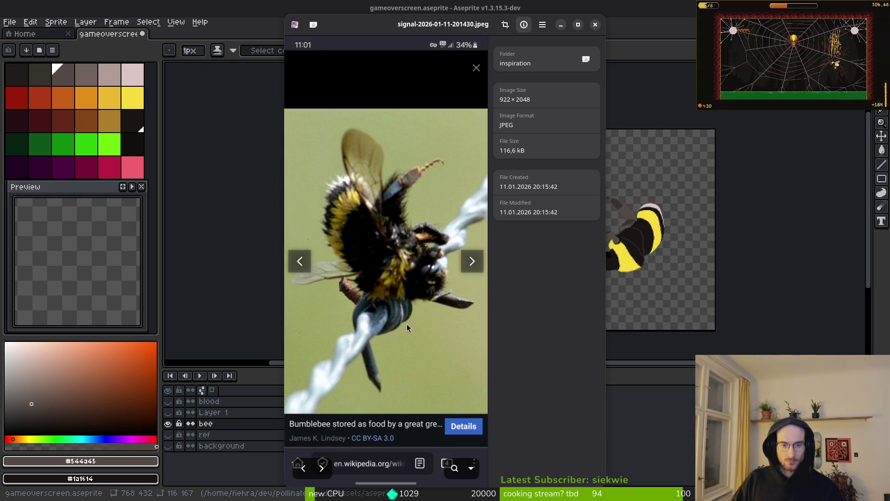
pyautogui.doubleClick(397, 233)
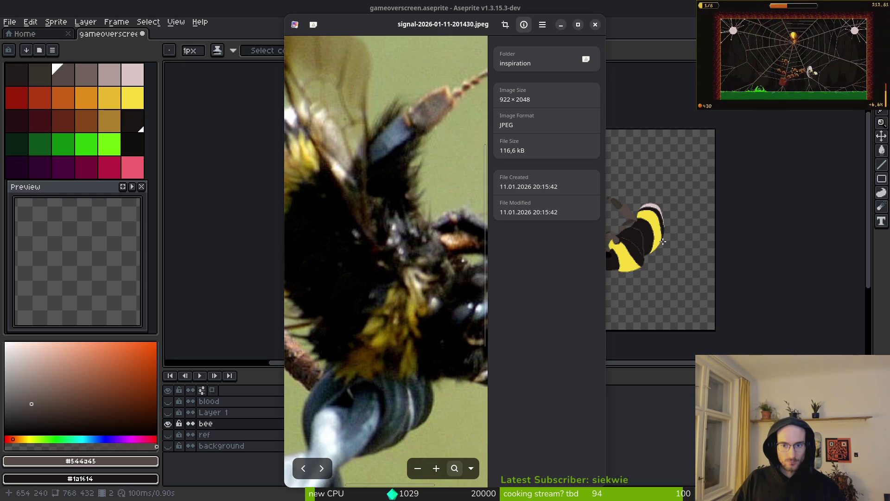
pyautogui.click(646, 255)
pyautogui.scroll(6, 646, 255)
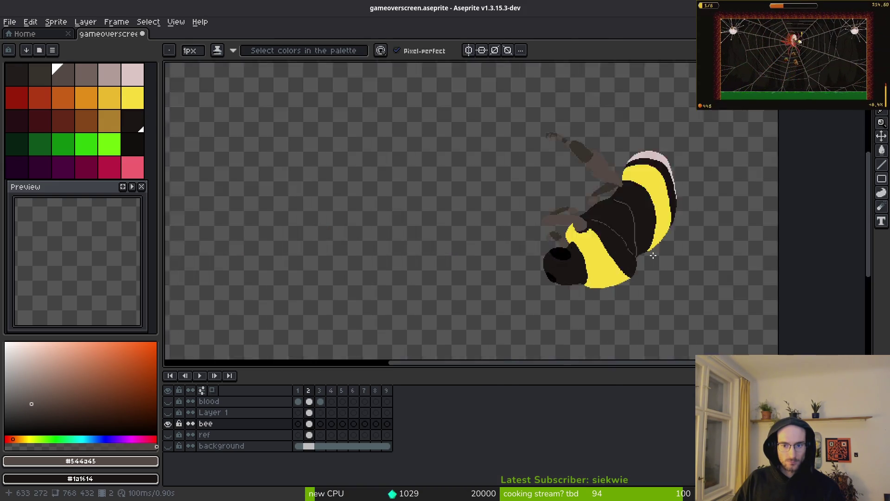
# Add grey #544d45 pixels along the upper segment line.
pyautogui.keyDown('alt'); pyautogui.click(568, 300); pyautogui.keyUp('alt')
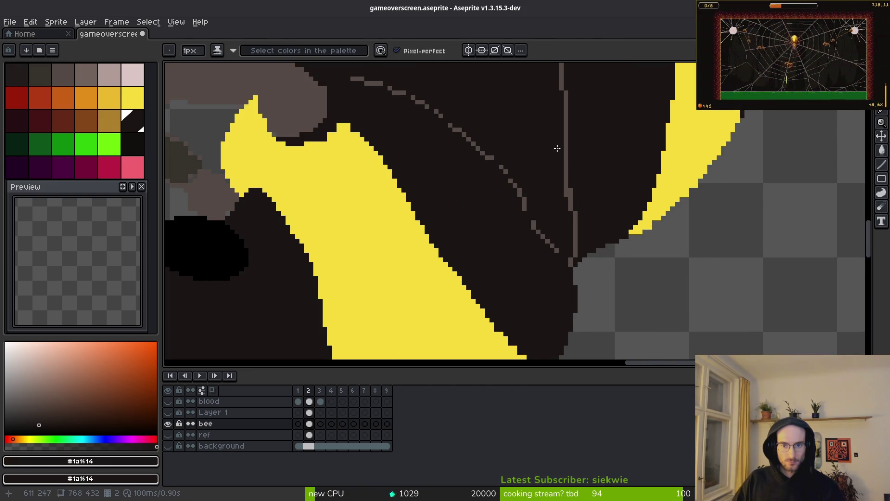
pyautogui.scroll(-3, 558, 141)
pyautogui.scroll(3, 575, 145)
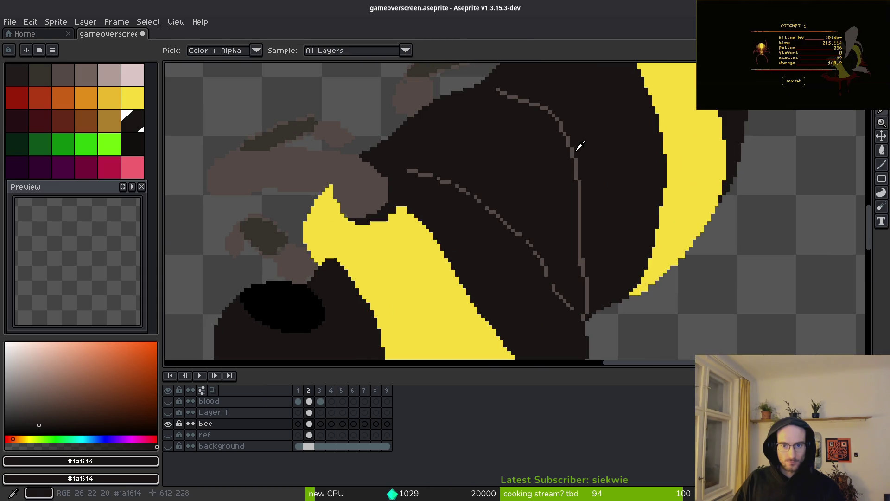
pyautogui.keyDown('alt'); pyautogui.click(580, 146); pyautogui.keyUp('alt')
pyautogui.click(485, 87)
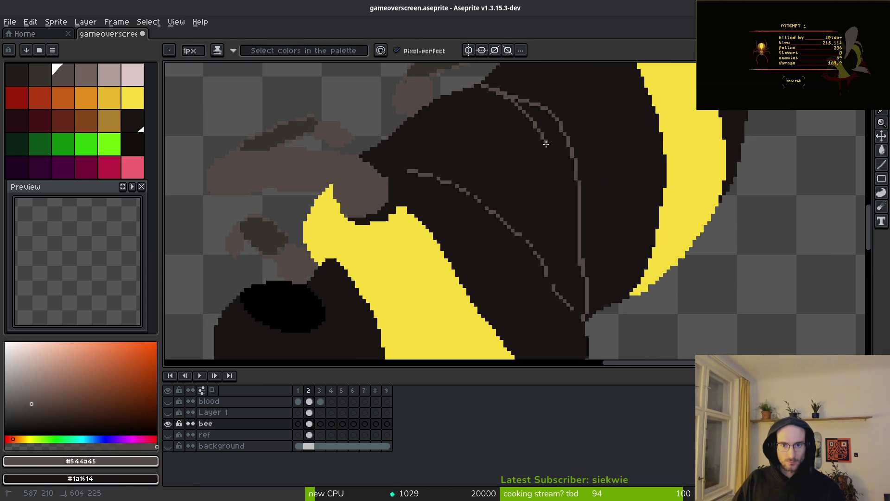
pyautogui.scroll(-5, 530, 121)
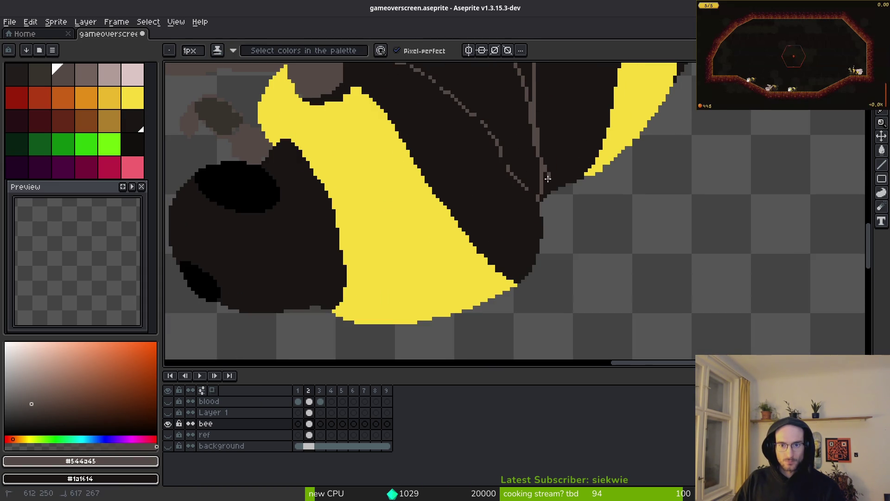
pyautogui.scroll(1, 546, 204)
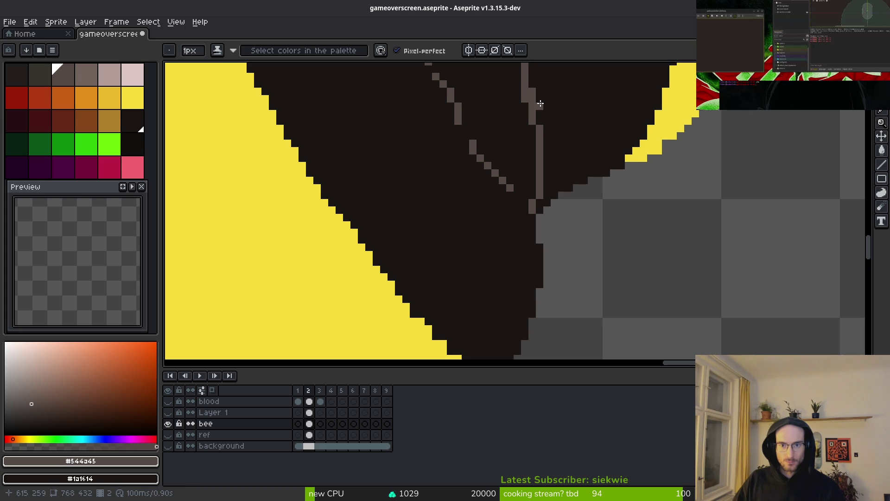
pyautogui.click(528, 94)
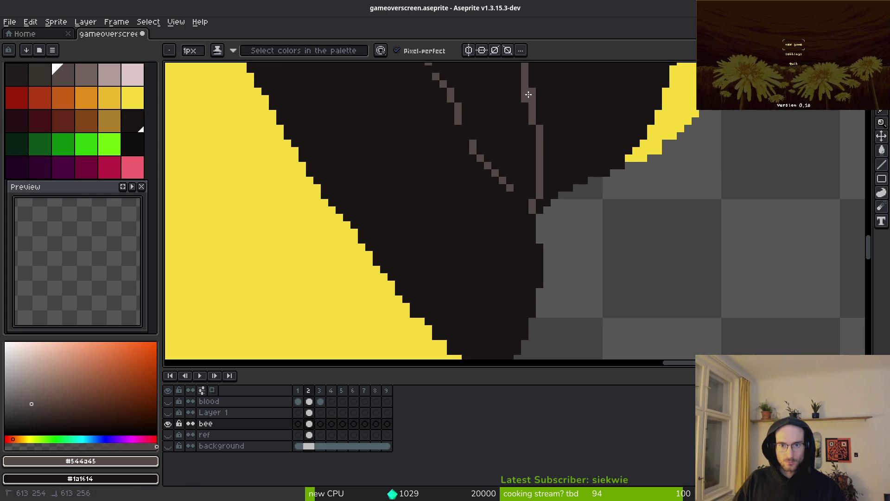
# Paint over part of the vertical grey line in dark #1a1414, then enlarge the brush to 3px.
pyautogui.keyDown('alt'); pyautogui.click(544, 255); pyautogui.keyUp('alt')
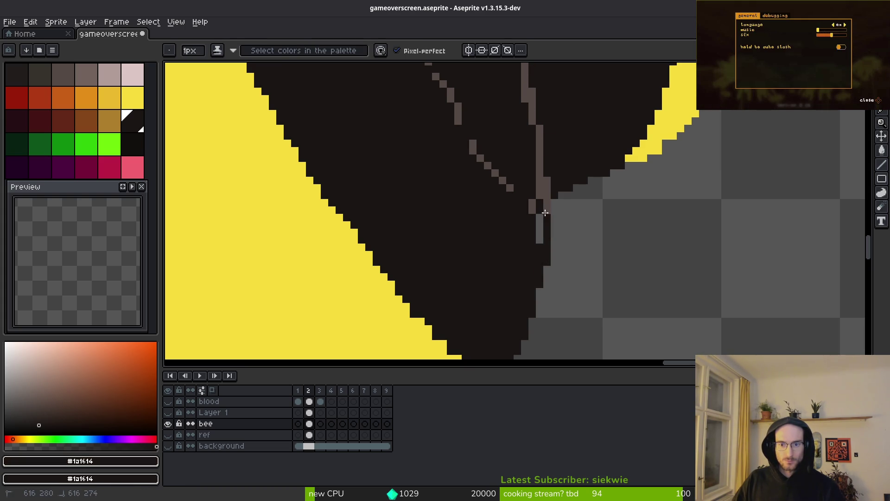
pyautogui.scroll(-4, 534, 208)
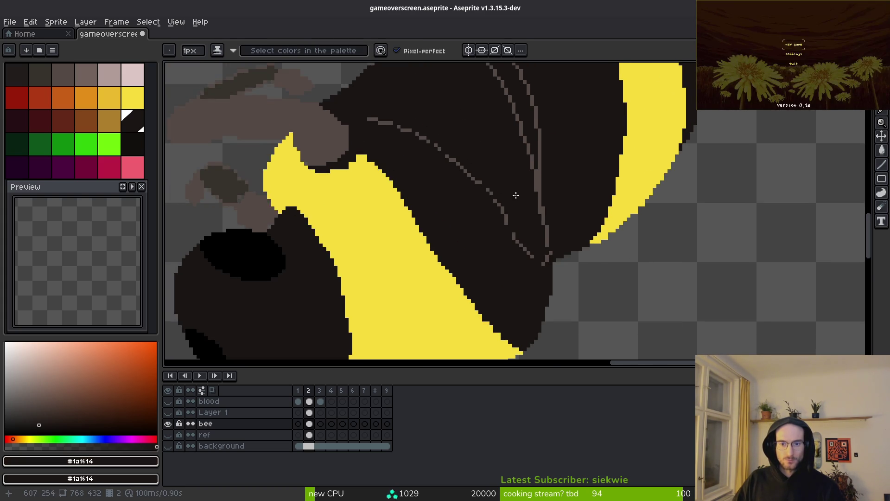
pyautogui.scroll(4, 525, 191)
pyautogui.scroll(-3, 525, 190)
pyautogui.scroll(3, 509, 193)
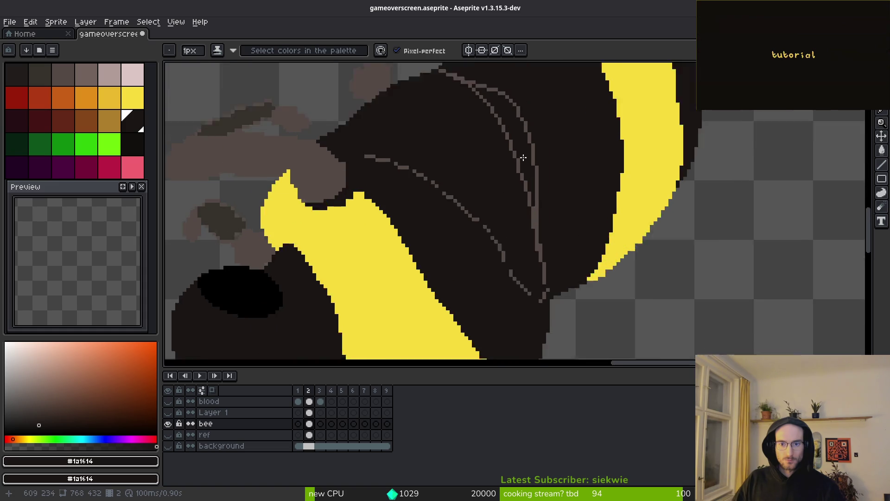
pyautogui.moveTo(545, 228)
pyautogui.mouseDown()
pyautogui.moveTo(541, 148)
pyautogui.moveTo(543, 197)
pyautogui.moveTo(582, 282)
pyautogui.mouseUp()
pyautogui.press('+')
pyautogui.press('+')
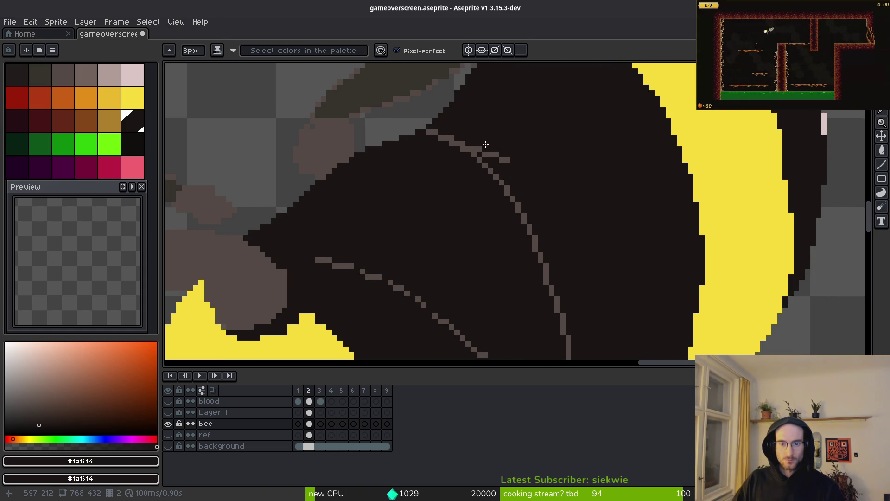
# Cover the short grey branch and the diagonal line's lower end in dark, then pick yellow #f7db3b.
pyautogui.moveTo(482, 149); pyautogui.dragTo(499, 156)
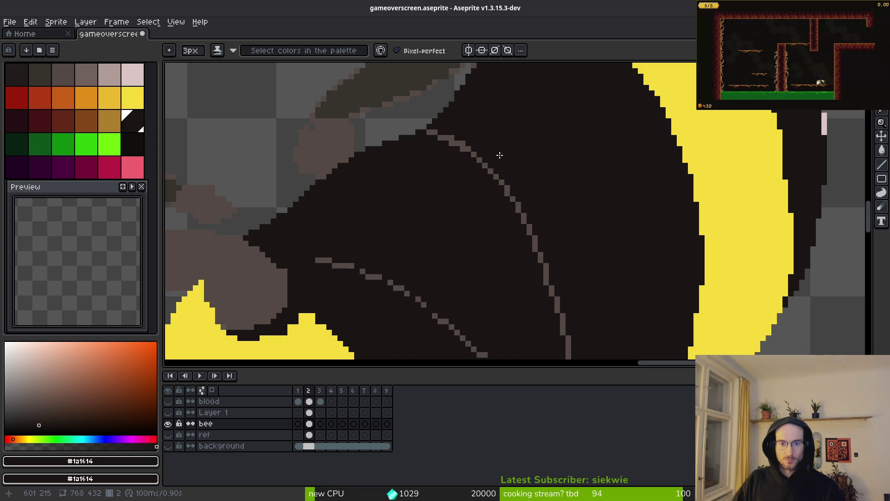
pyautogui.scroll(-3, 472, 127)
pyautogui.hscroll(2, 472, 128)
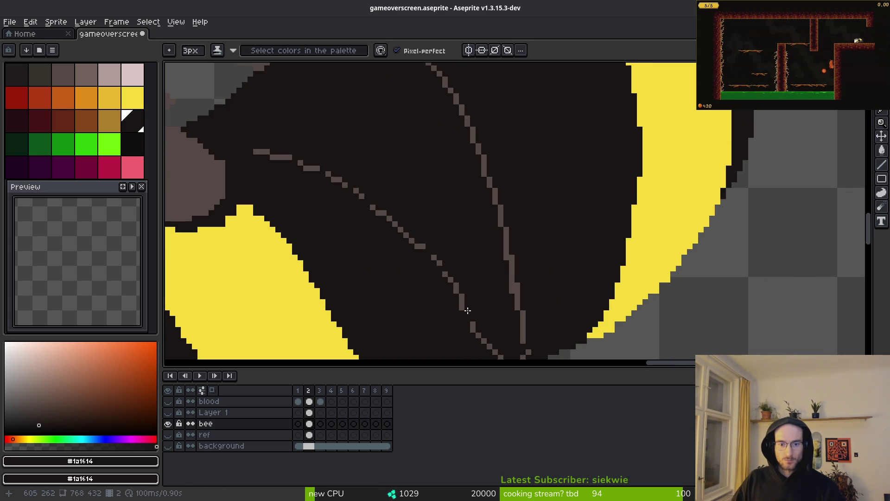
pyautogui.moveTo(409, 229); pyautogui.dragTo(302, 163)
pyautogui.scroll(-3, 340, 213)
pyautogui.hscroll(2, 340, 213)
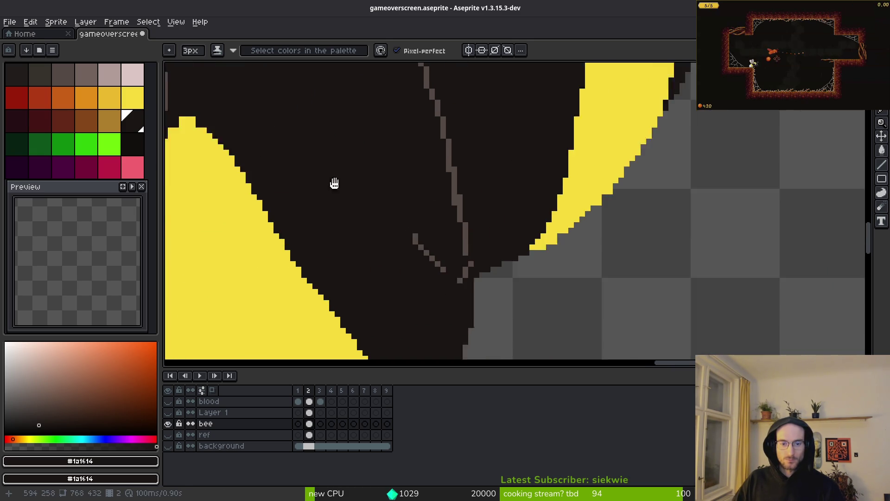
pyautogui.moveTo(432, 247); pyautogui.dragTo(398, 208)
pyautogui.moveTo(441, 248); pyautogui.dragTo(447, 242)
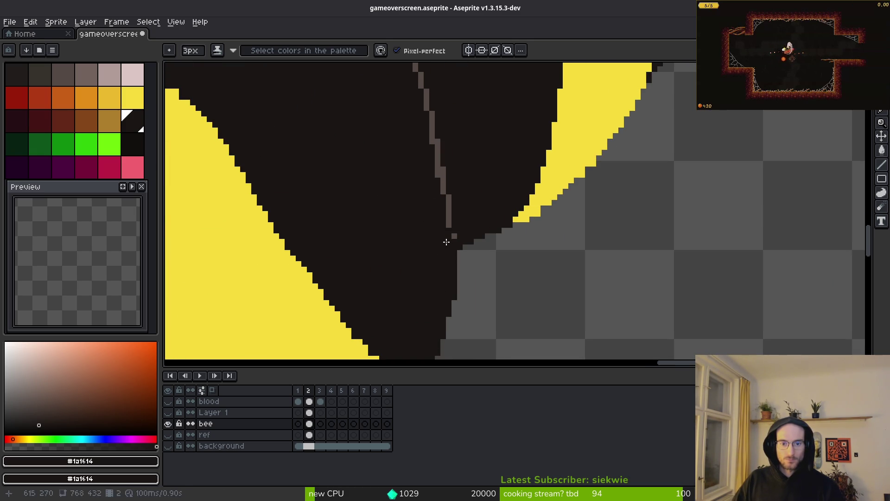
pyautogui.scroll(-3, 431, 246)
pyautogui.scroll(3, 417, 223)
pyautogui.keyDown('alt'); pyautogui.click(475, 238); pyautogui.keyUp('alt')
# Shrink the brush to 1px and paint a yellow pixel beside the dark block.
pyautogui.scroll(1, 474, 239)
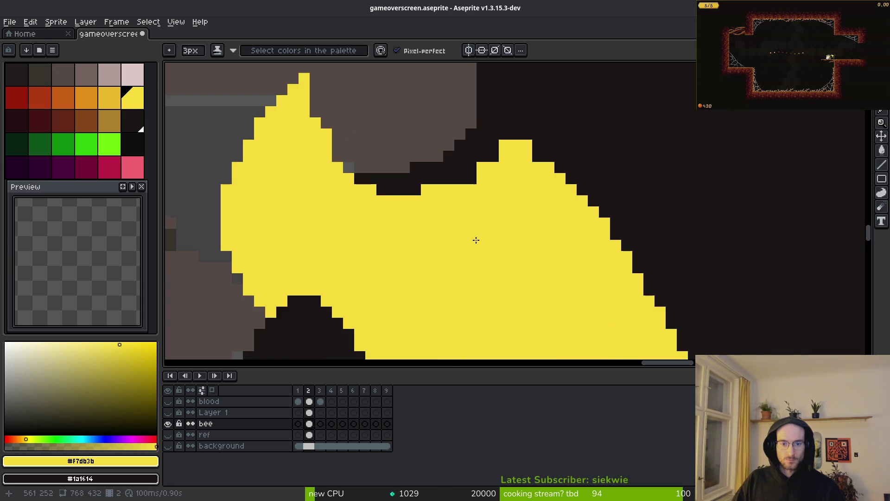
pyautogui.press('-')
pyautogui.press('-')
pyautogui.scroll(-3, 441, 123)
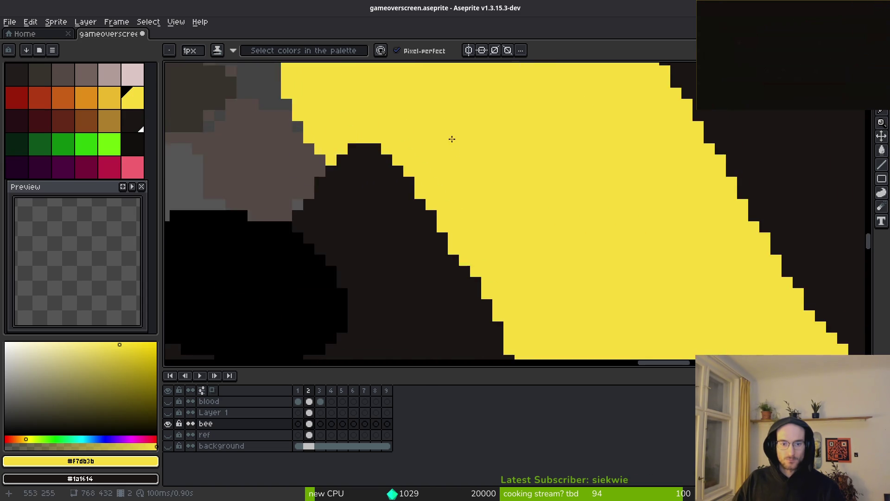
pyautogui.scroll(3, 469, 224)
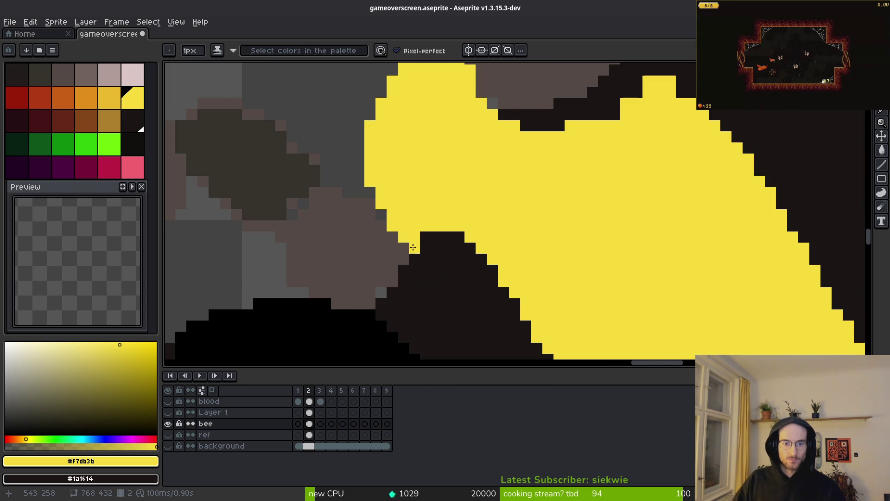
pyautogui.click(405, 260)
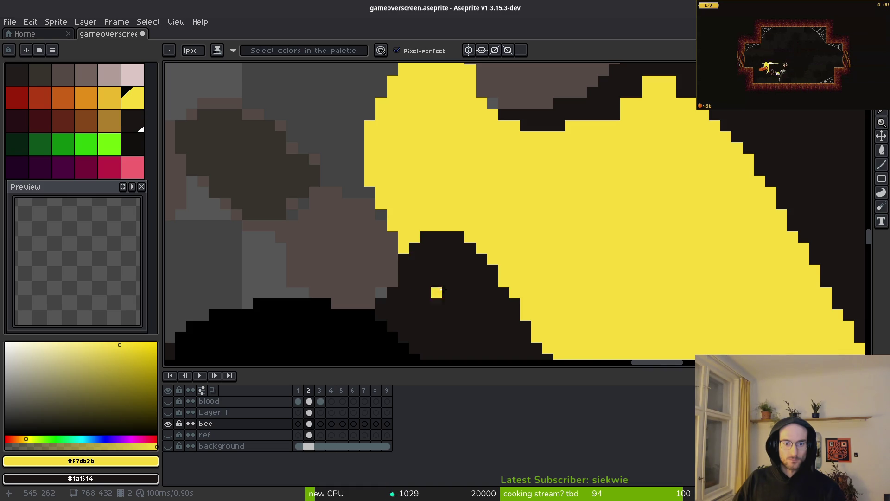
# Add yellow stair-steps along the stripe's lower edge, undoing one stray strip.
pyautogui.scroll(-3, 441, 292)
pyautogui.scroll(3, 461, 285)
pyautogui.scroll(-2, 464, 284)
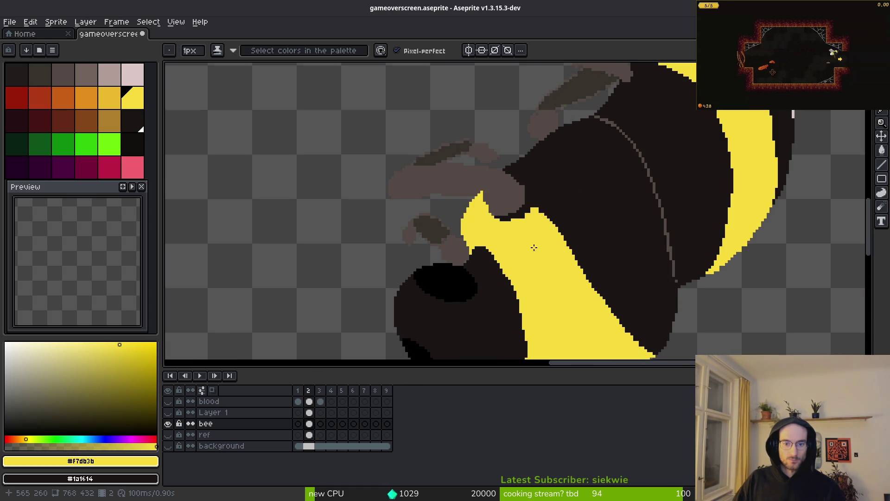
pyautogui.scroll(4, 534, 258)
pyautogui.moveTo(343, 303); pyautogui.dragTo(472, 290)
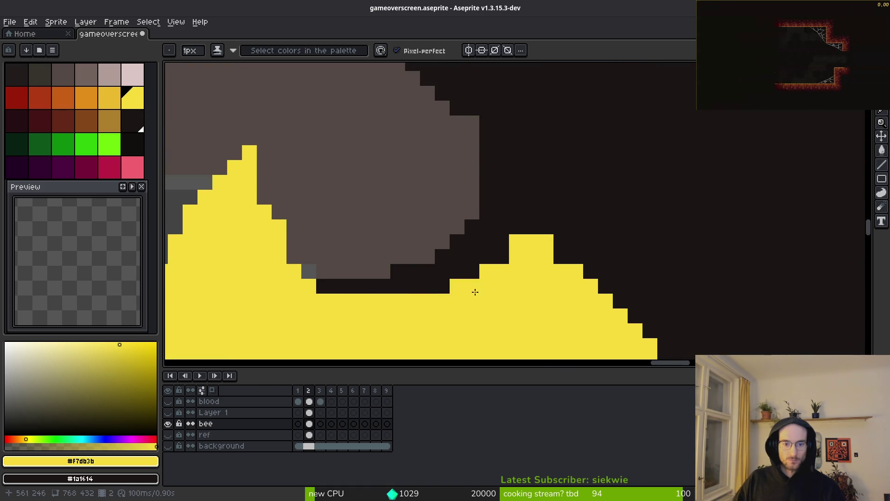
pyautogui.hotkey('ctrl', 'z')
pyautogui.moveTo(407, 312)
pyautogui.mouseDown()
pyautogui.moveTo(493, 272)
pyautogui.moveTo(543, 262)
pyautogui.mouseUp()
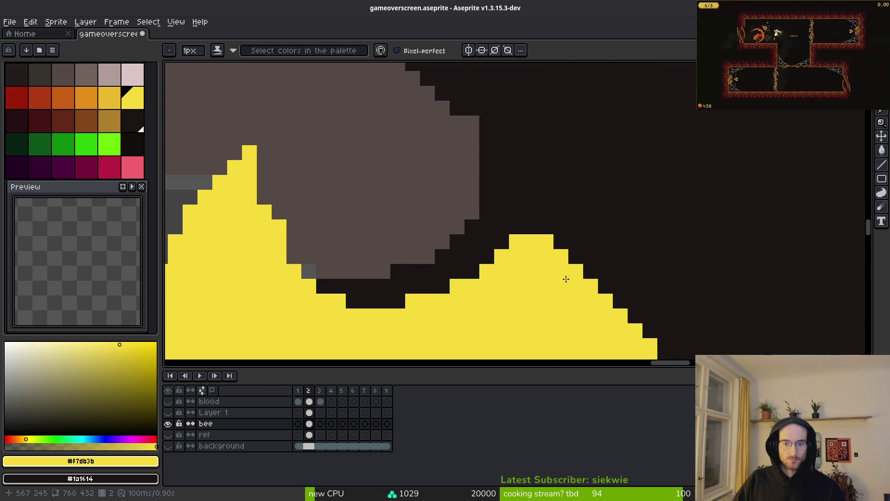
# Save gameoverscreen.aseprite.
pyautogui.scroll(-5, 535, 231)
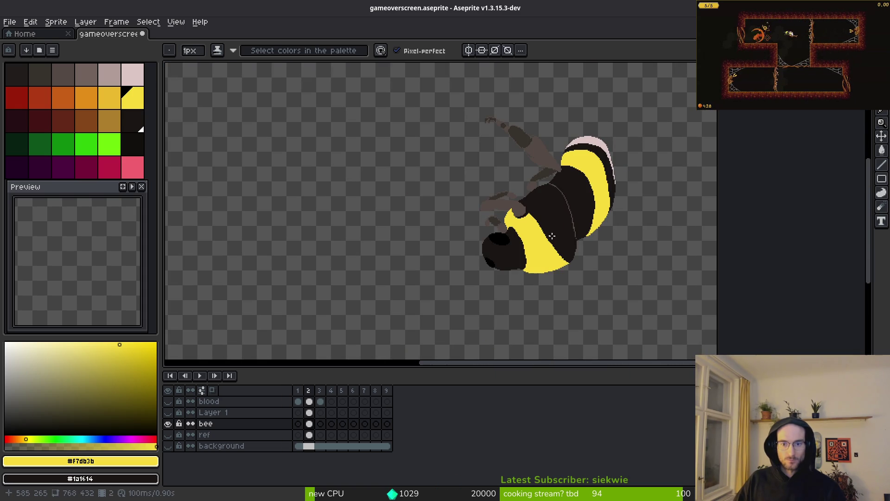
pyautogui.scroll(1, 557, 235)
pyautogui.hotkey('ctrl', 's')
pyautogui.scroll(3, 523, 246)
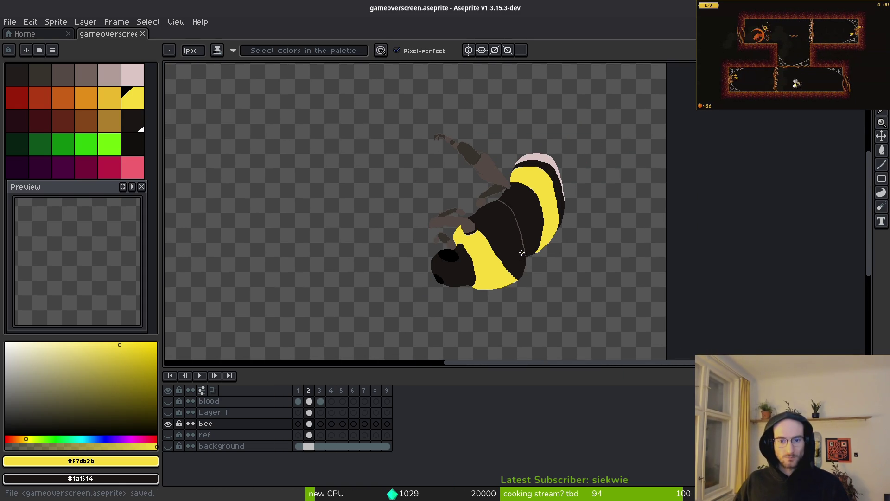
# Glance at the bumblebee reference photo and return to the pixel drawing.
pyautogui.scroll(-1, 524, 246)
pyautogui.scroll(1, 503, 263)
pyautogui.scroll(-4, 497, 292)
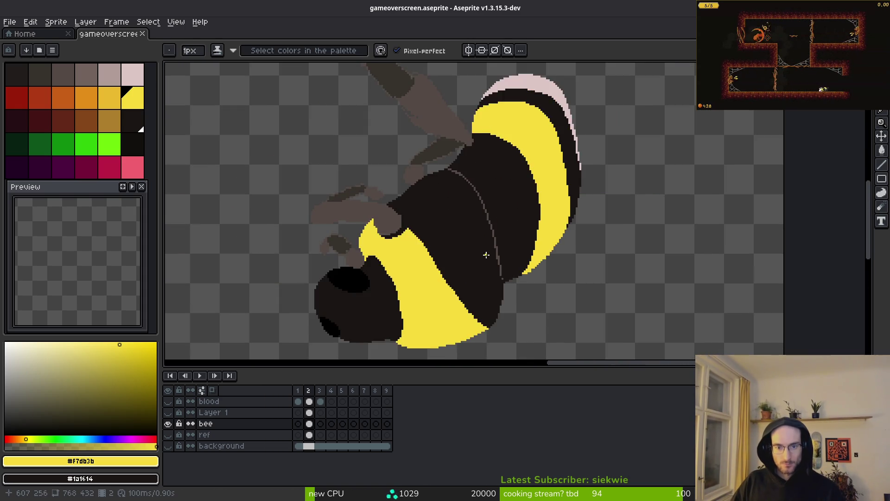
pyautogui.hotkey('alt', 'Tab')
pyautogui.scroll(-3, 456, 259)
pyautogui.hotkey('alt', 'Tab')
pyautogui.scroll(-1, 463, 238)
# Pick dark palette colour index 23 and paint a short shading stroke on the body.
pyautogui.click(137, 138)
pyautogui.scroll(2, 447, 219)
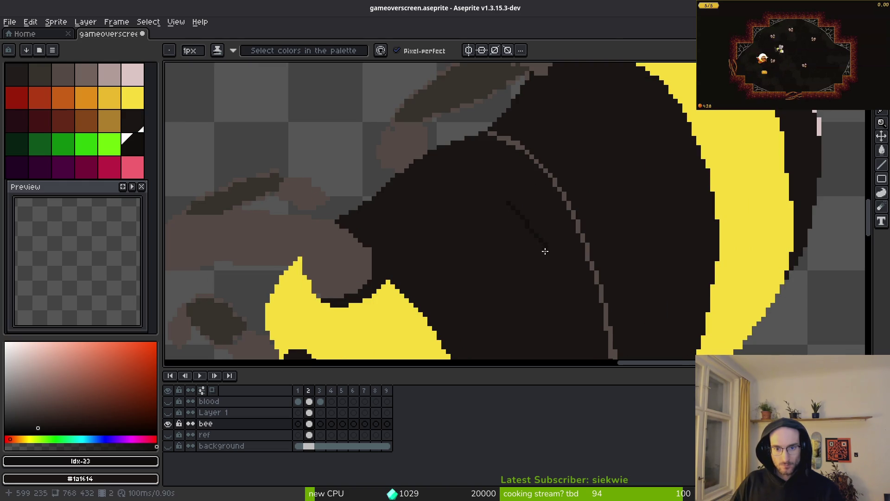
pyautogui.scroll(1, 557, 262)
pyautogui.scroll(-2, 556, 262)
pyautogui.scroll(2, 520, 167)
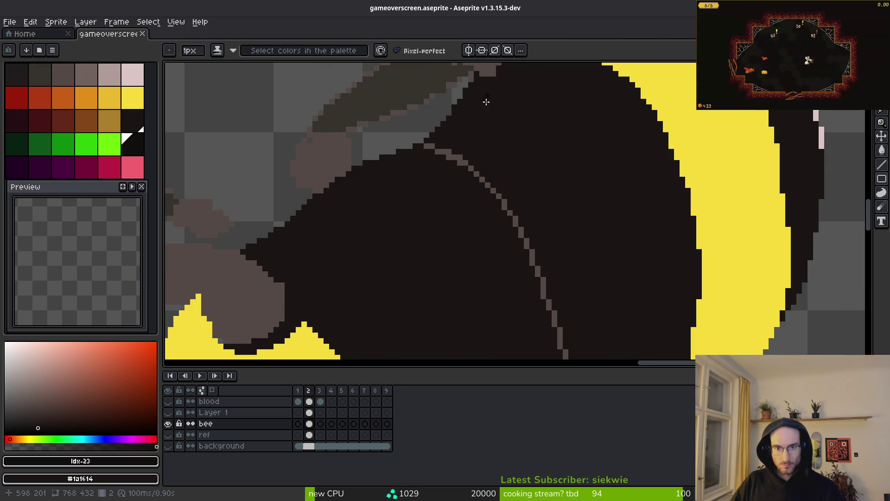
pyautogui.moveTo(590, 278); pyautogui.dragTo(551, 124)
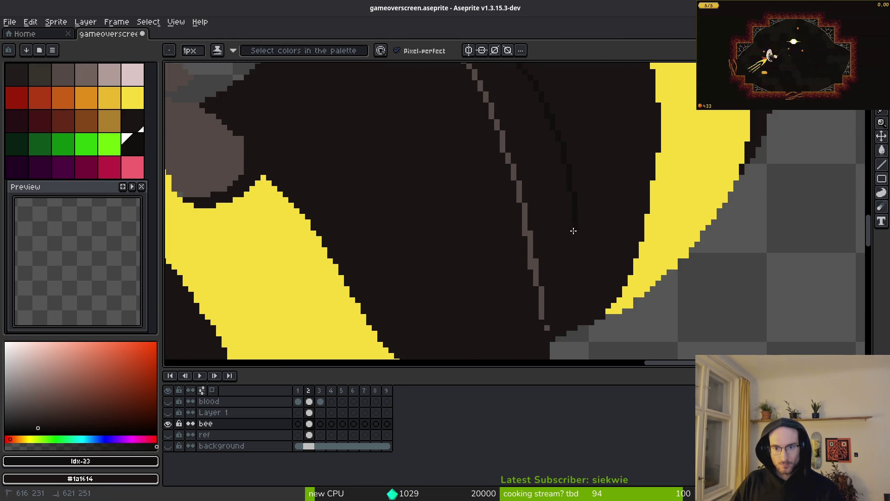
pyautogui.scroll(2, 562, 329)
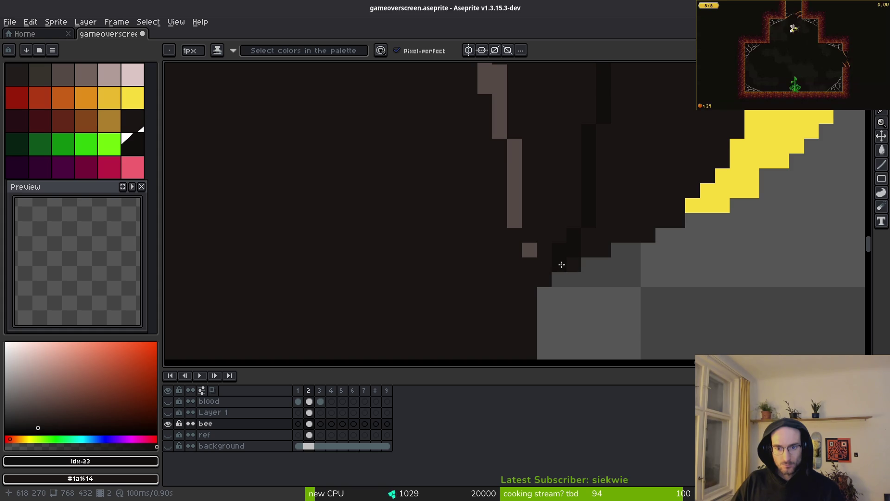
pyautogui.scroll(-5, 535, 233)
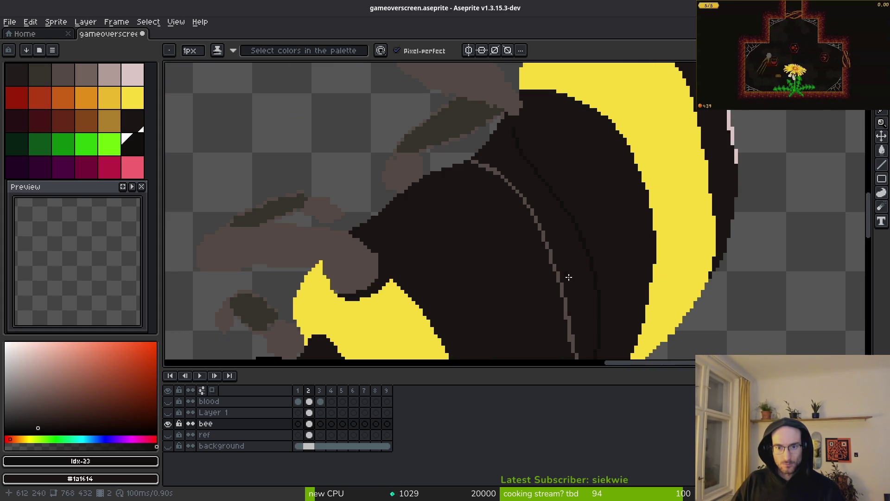
# Work upward along the diagonal stroke beside the yellow stripe's inner edge.
pyautogui.moveTo(566, 279)
pyautogui.mouseDown()
pyautogui.moveTo(530, 211)
pyautogui.moveTo(564, 302)
pyautogui.mouseUp()
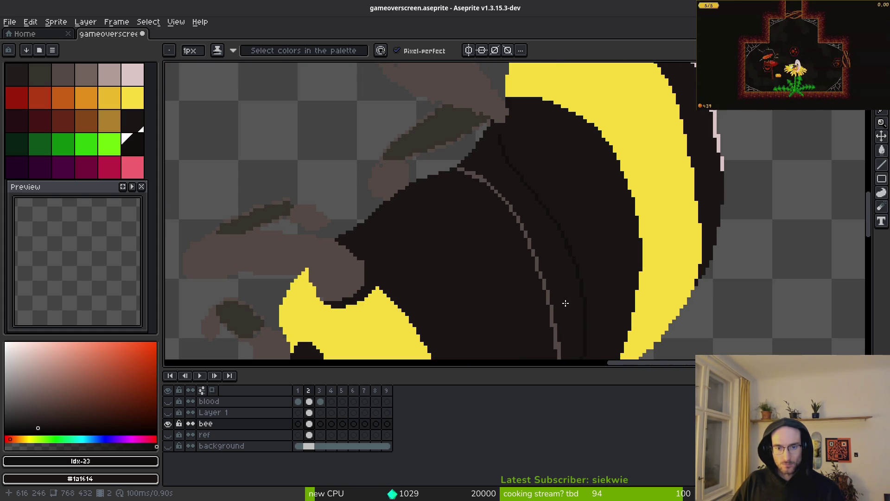
pyautogui.scroll(4, 485, 141)
pyautogui.moveTo(550, 241); pyautogui.dragTo(516, 149)
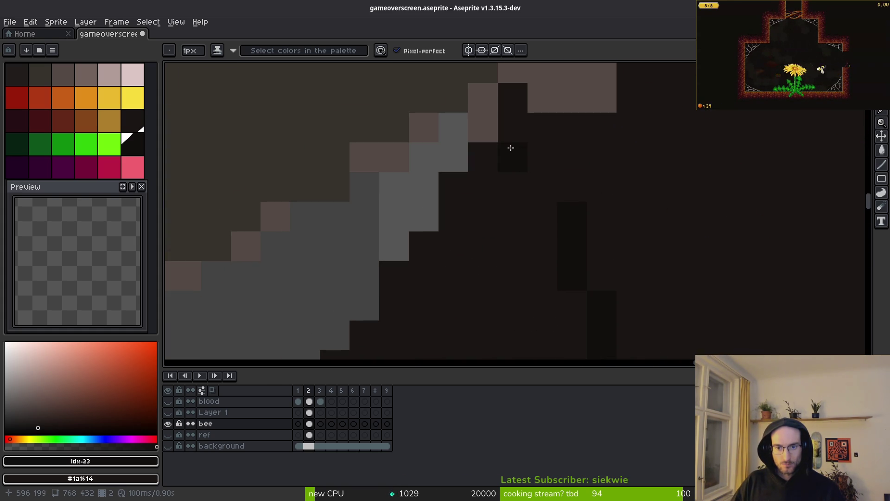
pyautogui.scroll(-2, 547, 304)
pyautogui.scroll(2, 502, 187)
pyautogui.moveTo(503, 187)
pyautogui.mouseDown()
pyautogui.moveTo(514, 213)
pyautogui.moveTo(479, 198)
pyautogui.mouseUp()
pyautogui.scroll(-2, 514, 212)
pyautogui.scroll(2, 528, 201)
pyautogui.moveTo(438, 110)
pyautogui.mouseDown()
pyautogui.moveTo(478, 274)
pyautogui.moveTo(457, 172)
pyautogui.mouseUp()
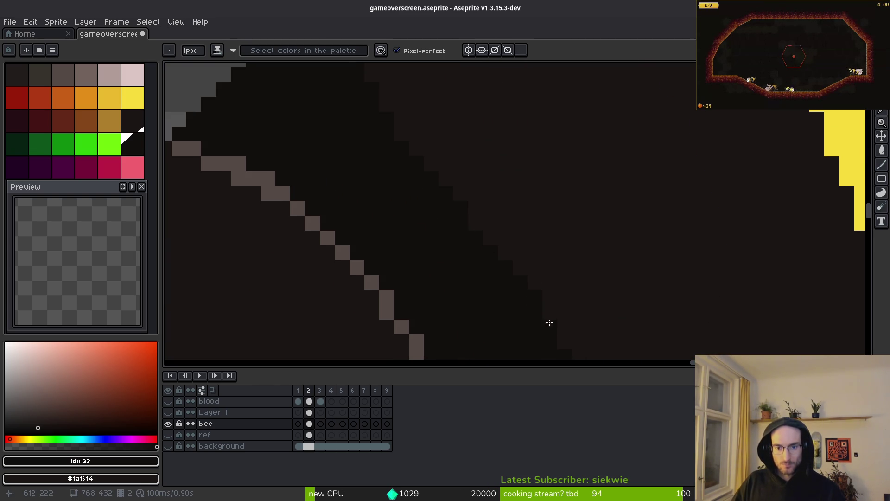
pyautogui.moveTo(554, 326); pyautogui.dragTo(422, 182)
pyautogui.moveTo(511, 266); pyautogui.dragTo(486, 137)
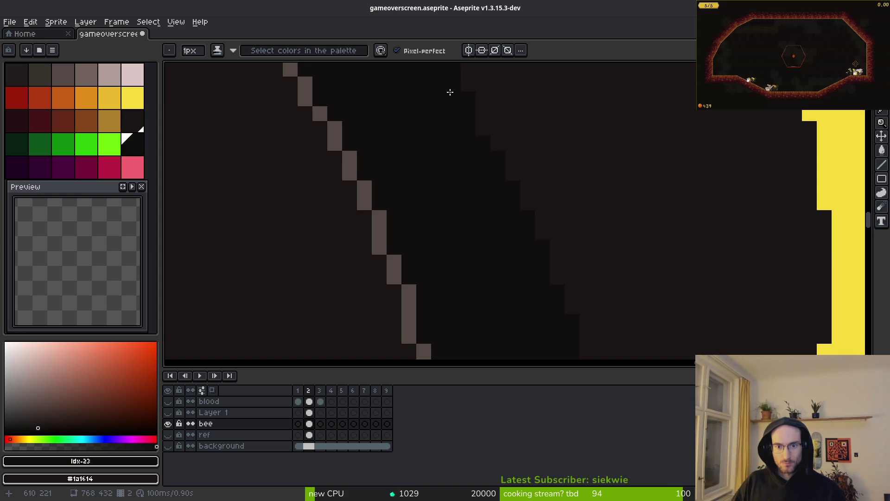
pyautogui.moveTo(462, 105); pyautogui.dragTo(479, 172)
pyautogui.moveTo(530, 237); pyautogui.dragTo(479, 131)
# Add a dark shading pixel beside the yellow stripe edge.
pyautogui.scroll(-5, 529, 294)
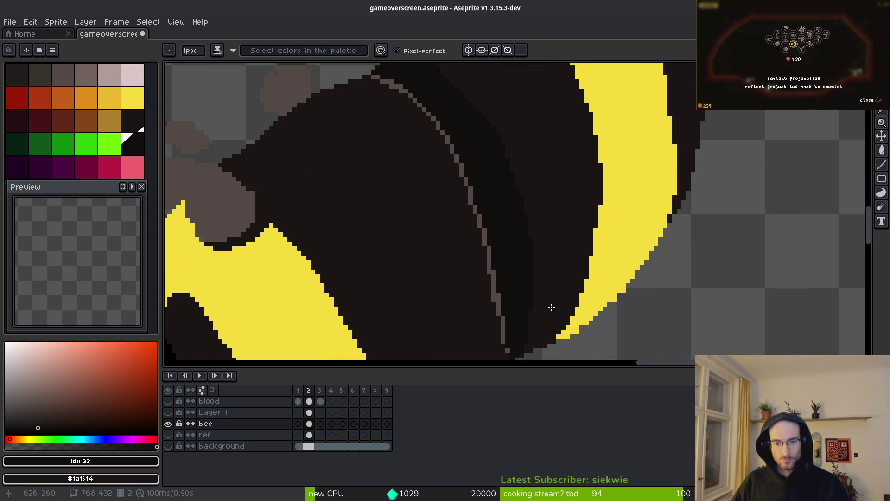
pyautogui.scroll(4, 553, 306)
pyautogui.scroll(5, 523, 207)
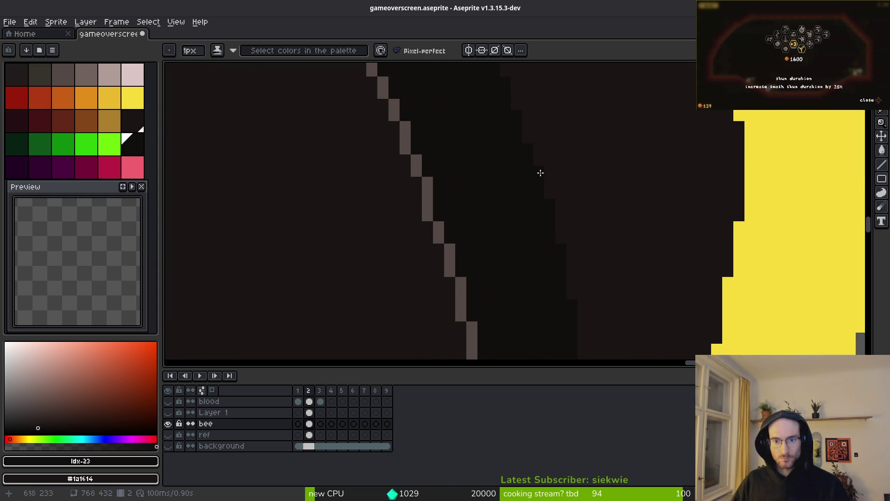
pyautogui.scroll(-3, 566, 231)
pyautogui.scroll(4, 524, 162)
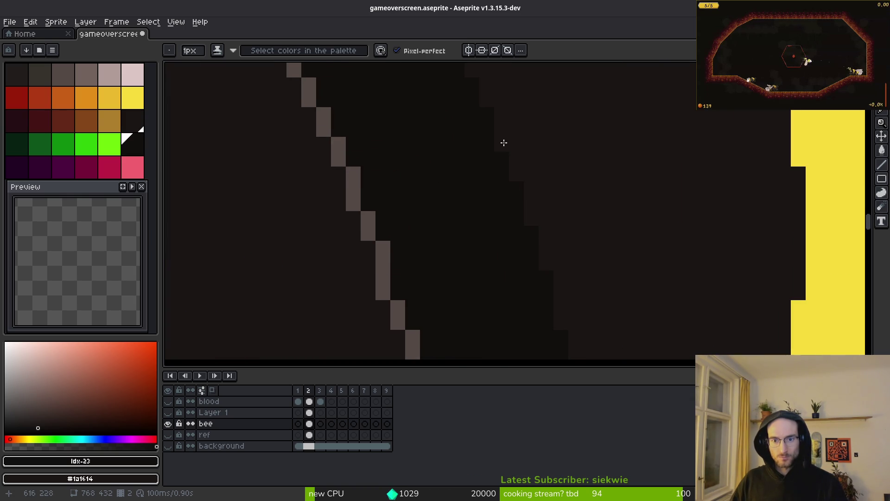
pyautogui.scroll(-3, 533, 185)
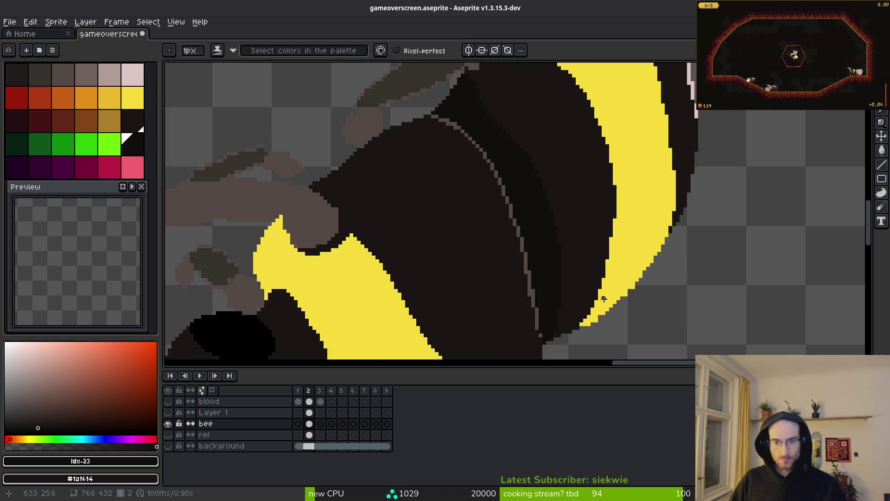
pyautogui.scroll(-3, 583, 249)
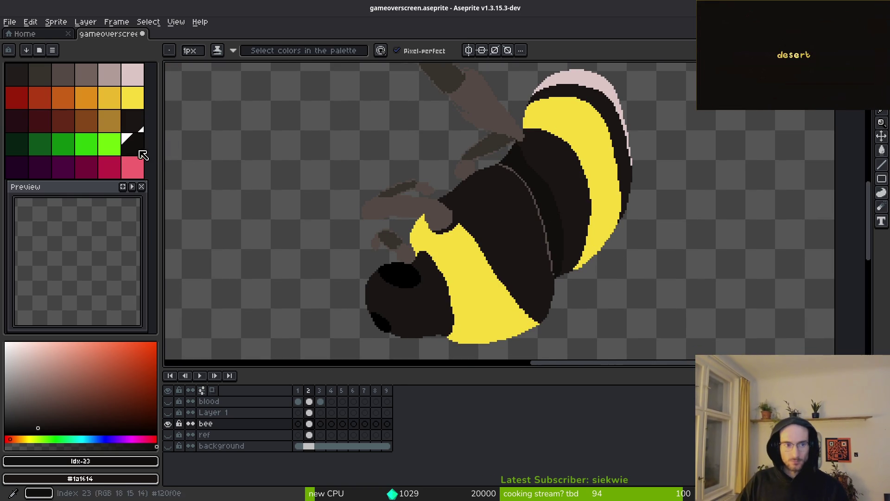
pyautogui.scroll(2, 572, 232)
pyautogui.scroll(2, 571, 231)
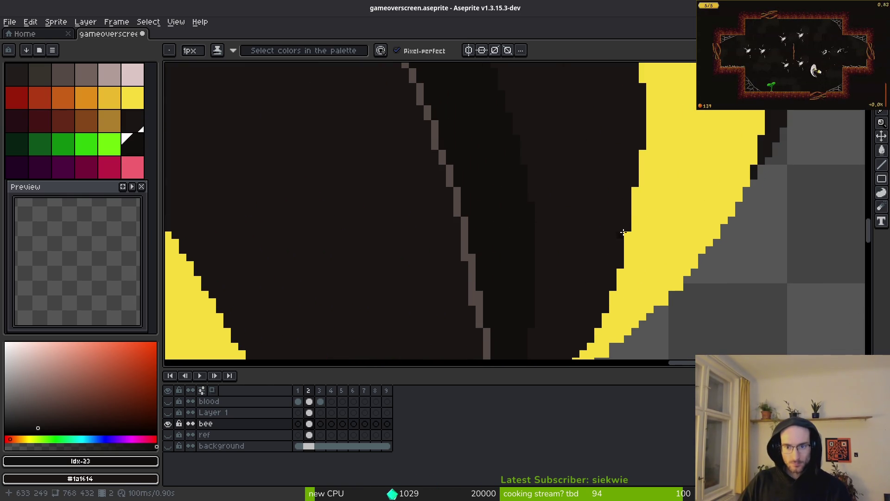
pyautogui.click(623, 221)
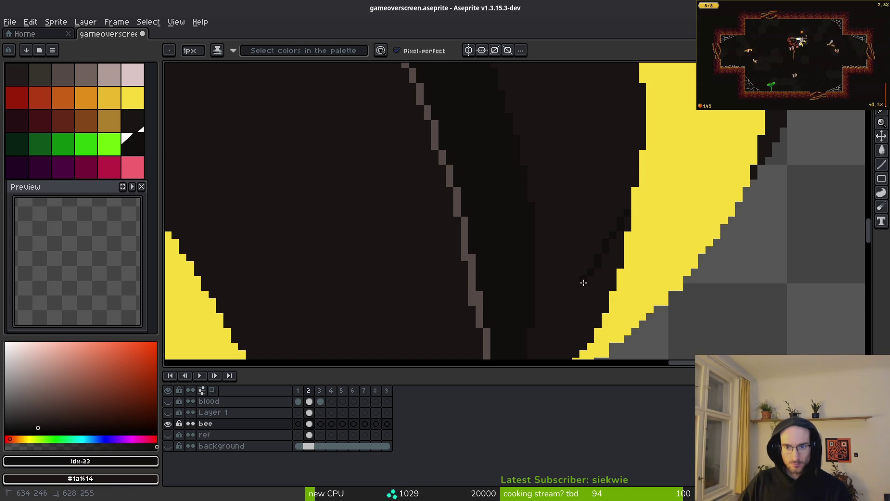
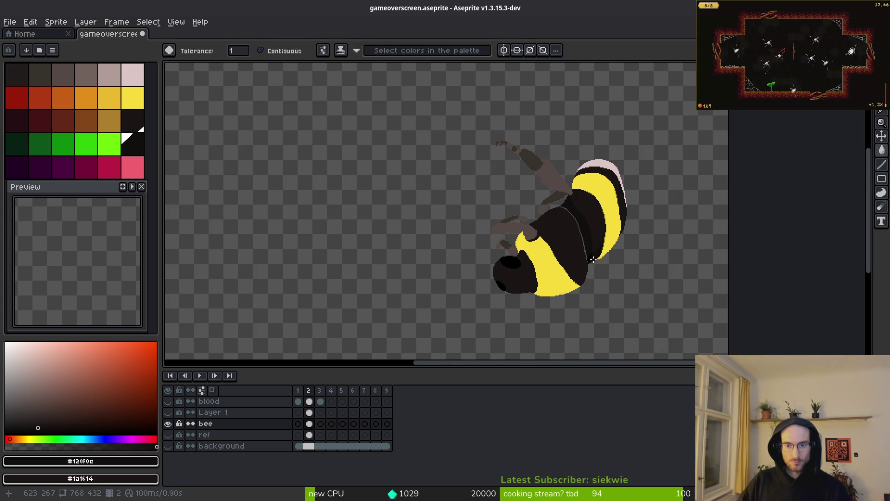
# Fill both bright yellow stripes with the darker gold from palette swatch idx-10.
pyautogui.scroll(3, 607, 211)
pyautogui.scroll(-3, 607, 214)
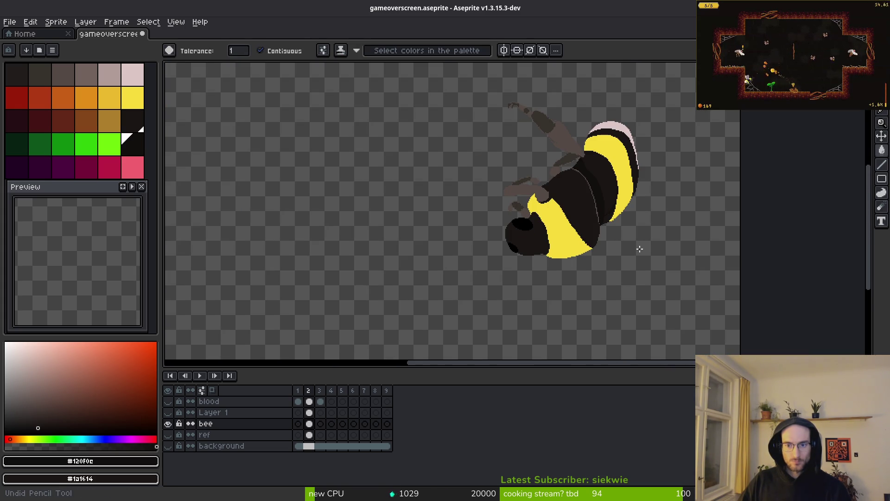
pyautogui.scroll(3, 636, 248)
pyautogui.moveTo(621, 214); pyautogui.dragTo(557, 238)
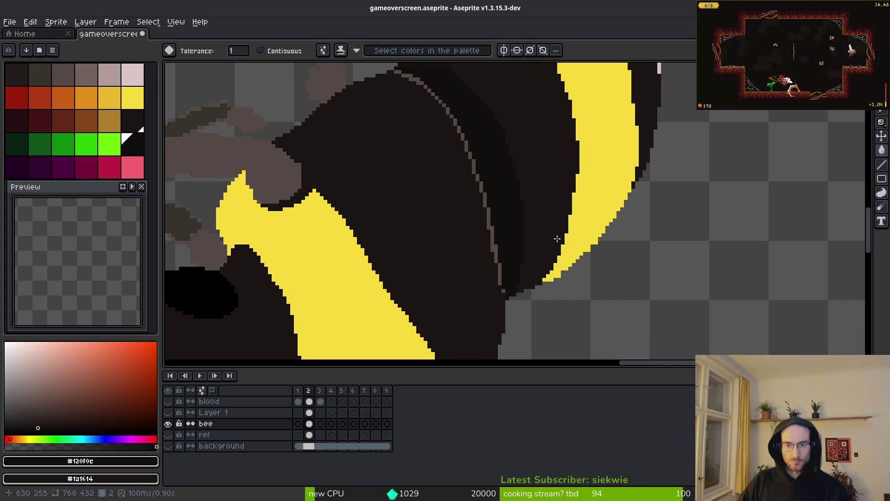
pyautogui.scroll(1, 564, 226)
pyautogui.scroll(1, 552, 223)
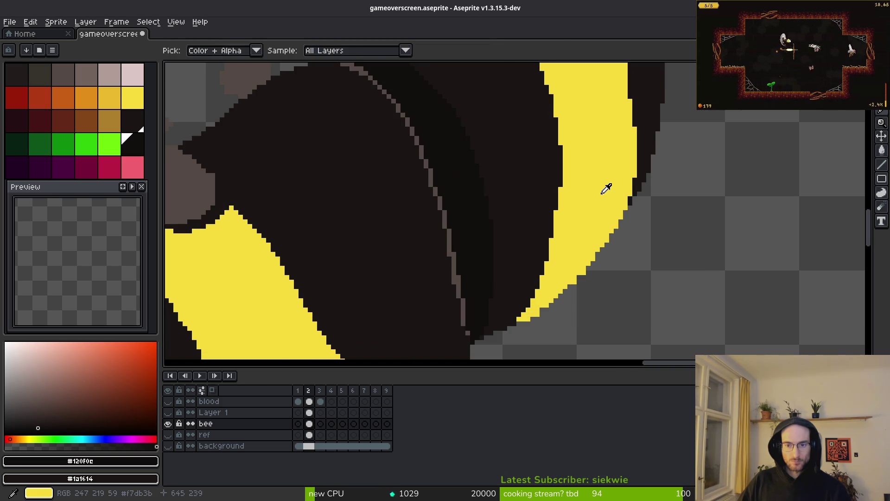
pyautogui.keyDown('alt'); pyautogui.click(608, 188); pyautogui.keyUp('alt')
pyautogui.click(109, 107)
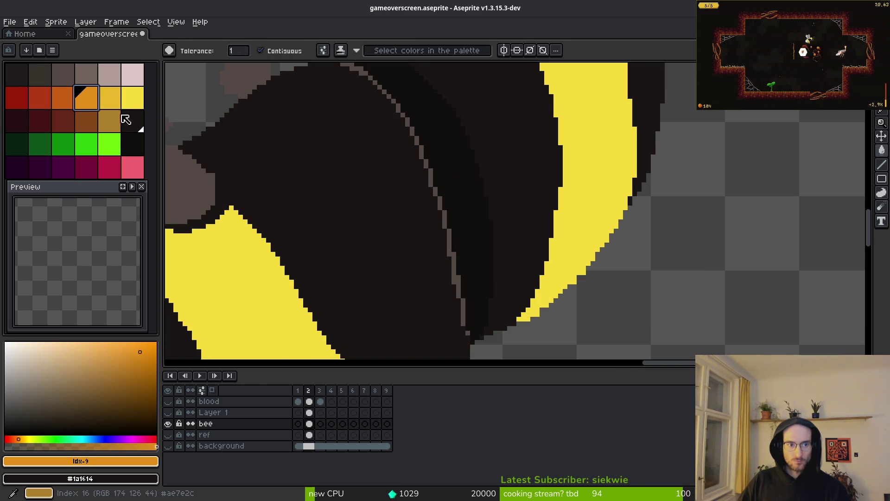
pyautogui.click(602, 171)
pyautogui.scroll(-3, 602, 171)
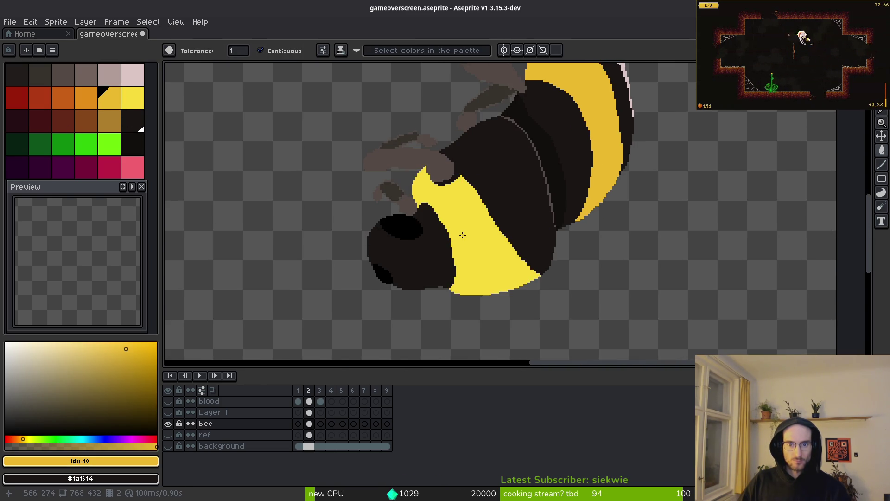
pyautogui.click(457, 228)
# Choose bright yellow (swatch idx-11) as the paint colour.
pyautogui.scroll(-1, 457, 229)
pyautogui.scroll(1, 529, 218)
pyautogui.scroll(2, 529, 218)
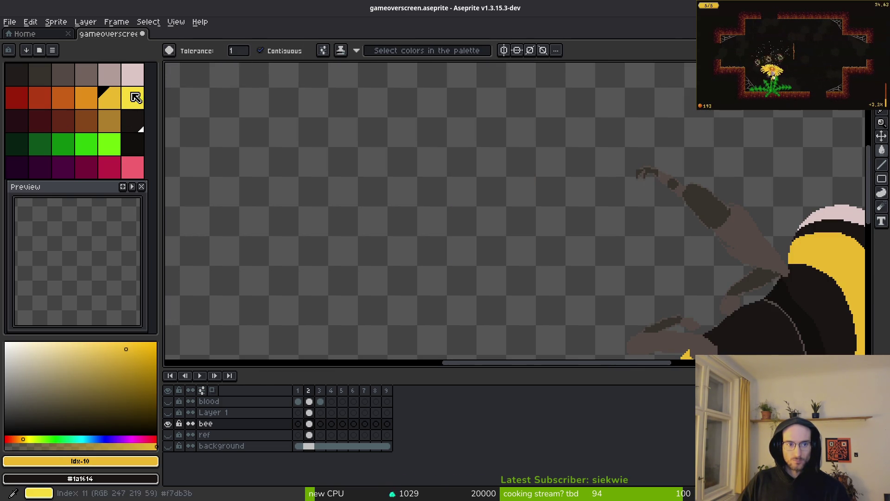
pyautogui.keyDown('alt'); pyautogui.click(521, 227); pyautogui.keyUp('alt')
pyautogui.scroll(-1, 524, 223)
# Outline a bright yellow highlight loop along the upper part of the gold stripe.
pyautogui.press('b')
pyautogui.scroll(3, 524, 223)
pyautogui.moveTo(394, 149); pyautogui.dragTo(430, 132)
pyautogui.moveTo(596, 220)
pyautogui.mouseDown()
pyautogui.moveTo(523, 238)
pyautogui.moveTo(413, 176)
pyautogui.moveTo(441, 201)
pyautogui.mouseUp()
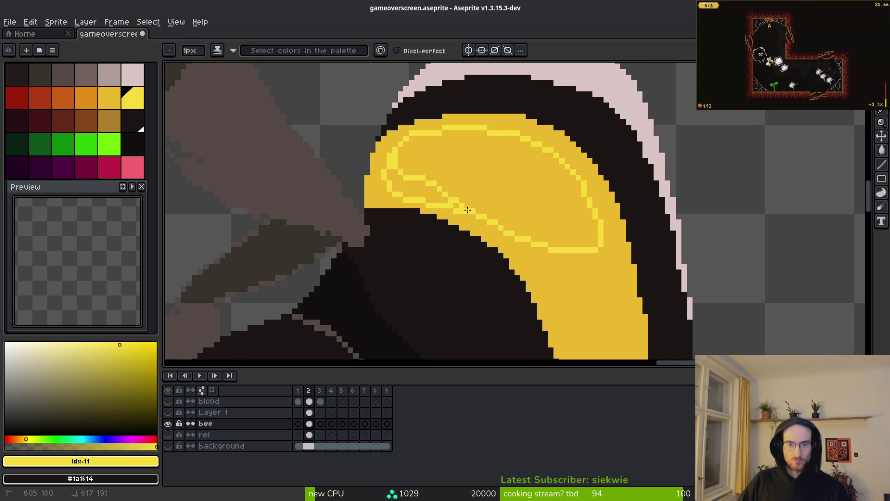
pyautogui.click(506, 228)
# Fill the highlight loop and leftover gold streaks solid with bright yellow.
pyautogui.press('g')
pyautogui.click(500, 193)
pyautogui.click(385, 170)
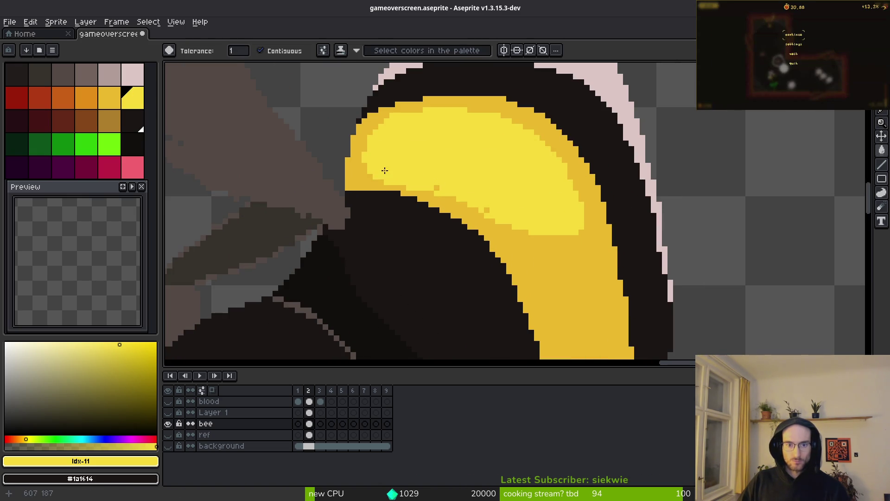
# Paint a darker gold line along the highlight's lower edge, covering stray light pixels.
pyautogui.press('b')
pyautogui.scroll(2, 438, 190)
pyautogui.scroll(-3, 392, 183)
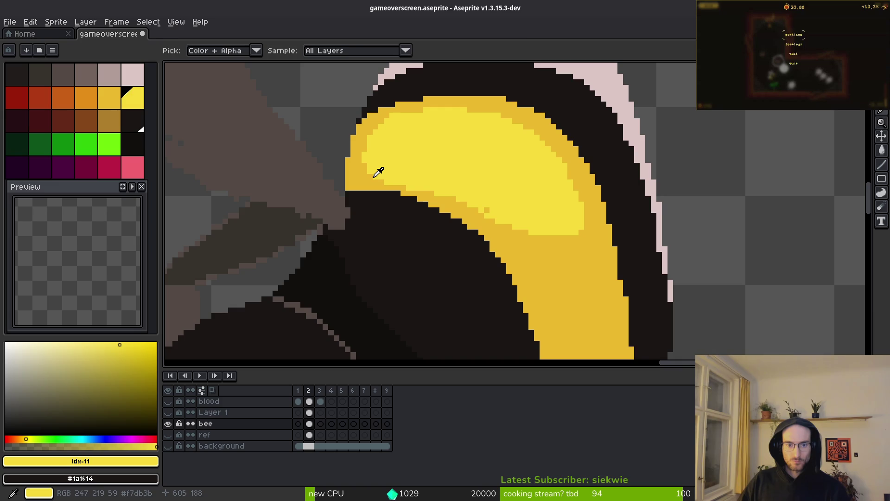
pyautogui.keyDown('alt'); pyautogui.click(377, 172); pyautogui.keyUp('alt')
pyautogui.scroll(3, 368, 179)
pyautogui.keyDown('shift'); pyautogui.click(660, 249); pyautogui.keyUp('shift')
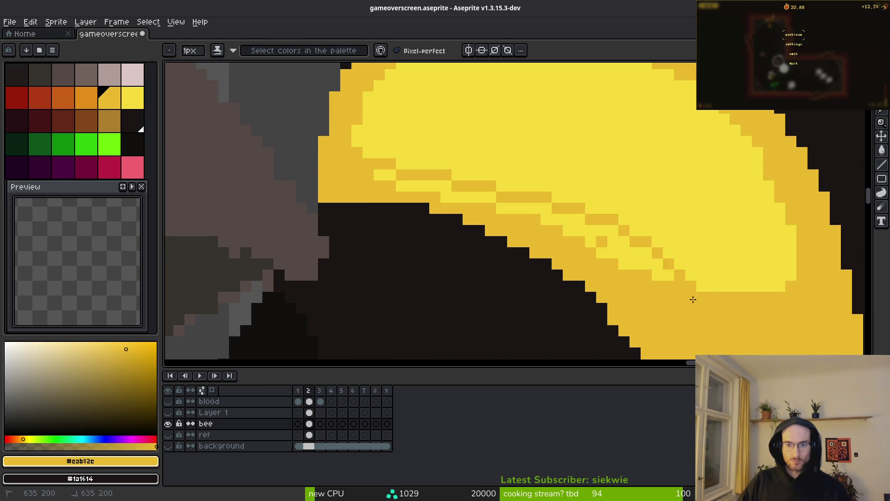
pyautogui.moveTo(712, 310); pyautogui.dragTo(408, 188)
pyautogui.moveTo(349, 173)
pyautogui.mouseDown()
pyautogui.moveTo(594, 233)
pyautogui.moveTo(717, 338)
pyautogui.mouseUp()
# Select light yellow #f7db3b and shrink the brush to 1 pixel.
pyautogui.scroll(-3, 637, 289)
pyautogui.scroll(-3, 637, 289)
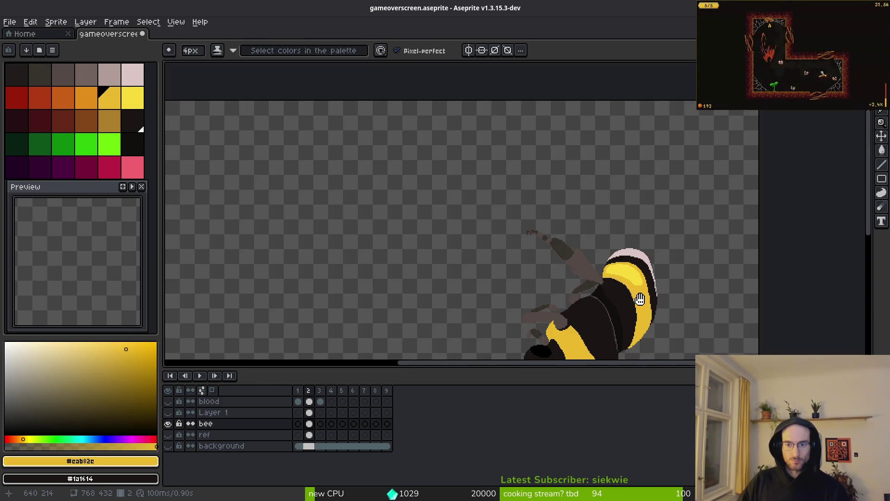
pyautogui.scroll(5, 612, 264)
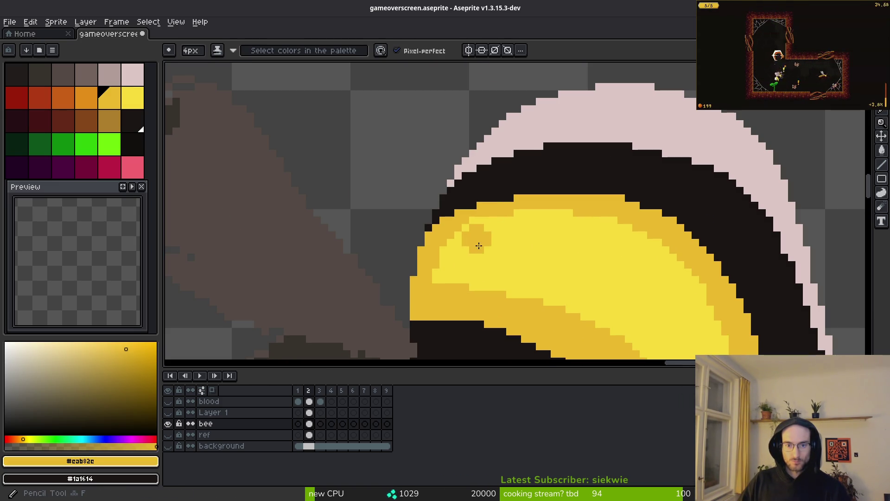
pyautogui.keyDown('alt'); pyautogui.click(499, 246); pyautogui.keyUp('alt')
pyautogui.scroll(2, 451, 250)
pyautogui.scroll(-2, 372, 303)
pyautogui.press('-')
pyautogui.press('-')
pyautogui.press('-')
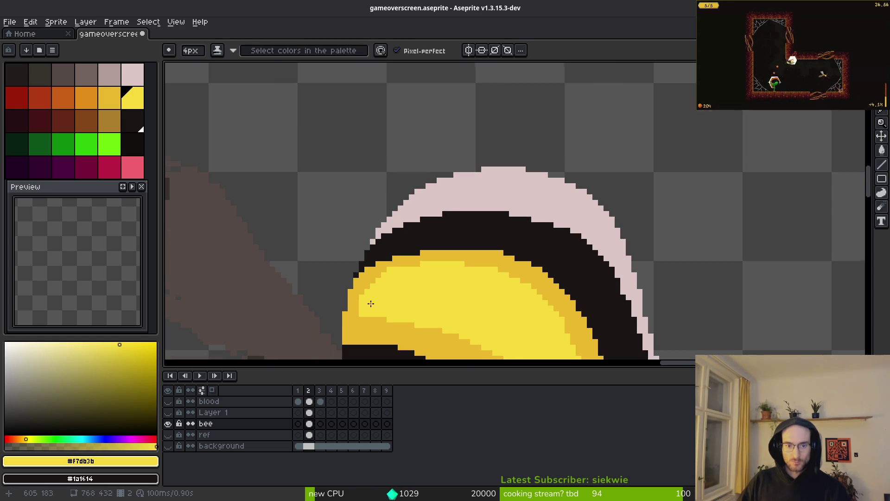
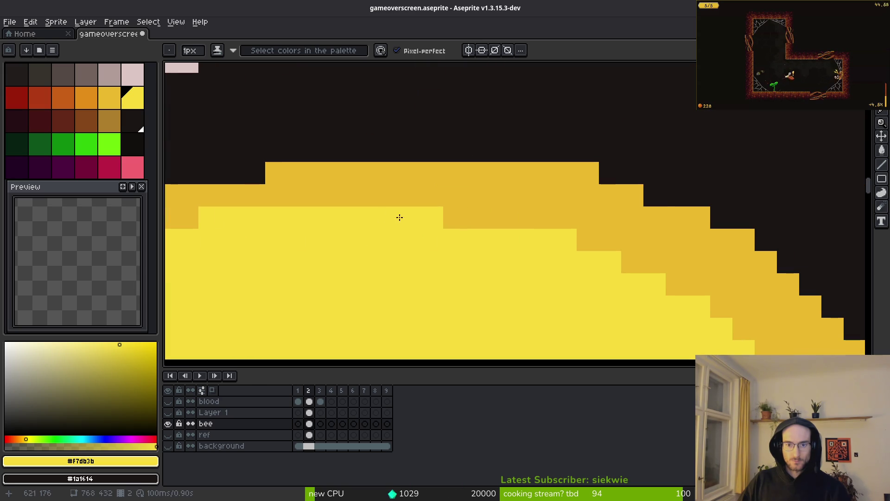
# Widen the light-yellow highlight across the stripe and along its stepped edge.
pyautogui.moveTo(336, 209)
pyautogui.mouseDown()
pyautogui.moveTo(582, 232)
pyautogui.moveTo(505, 249)
pyautogui.moveTo(503, 205)
pyautogui.moveTo(451, 191)
pyautogui.mouseUp()
pyautogui.moveTo(680, 245)
pyautogui.mouseDown()
pyautogui.moveTo(477, 169)
pyautogui.moveTo(519, 231)
pyautogui.moveTo(496, 213)
pyautogui.moveTo(493, 231)
pyautogui.mouseUp()
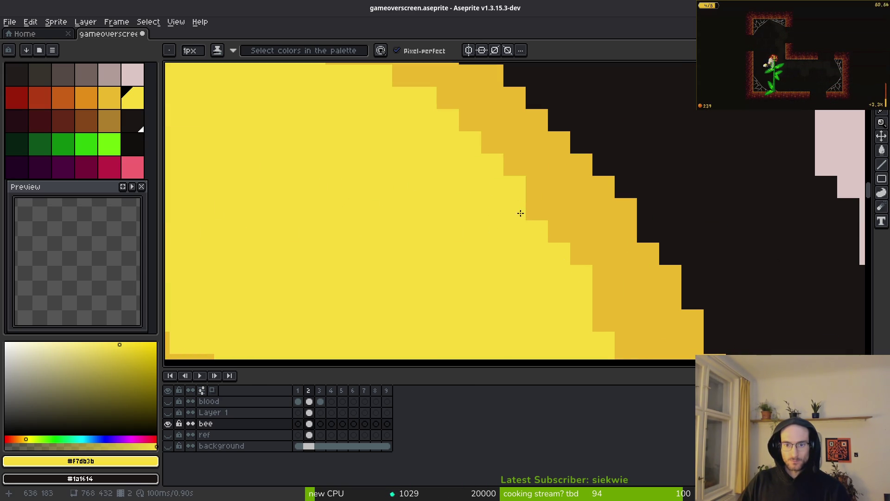
pyautogui.moveTo(542, 211); pyautogui.dragTo(559, 232)
pyautogui.scroll(-3, 559, 232)
pyautogui.scroll(2, 521, 238)
pyautogui.moveTo(521, 175)
pyautogui.mouseDown()
pyautogui.moveTo(567, 292)
pyautogui.moveTo(533, 201)
pyautogui.mouseUp()
pyautogui.scroll(-3, 492, 164)
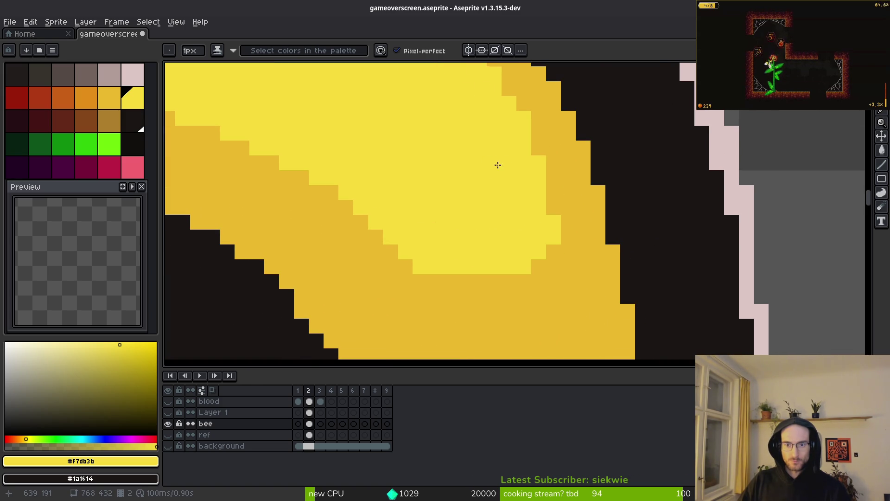
pyautogui.moveTo(539, 139); pyautogui.dragTo(553, 208)
# Add dark-yellow pixels and a light-yellow stroke along the stripe edge.
pyautogui.rightClick(554, 191)
pyautogui.keyDown('alt'); pyautogui.rightClick(571, 153); pyautogui.keyUp('alt')
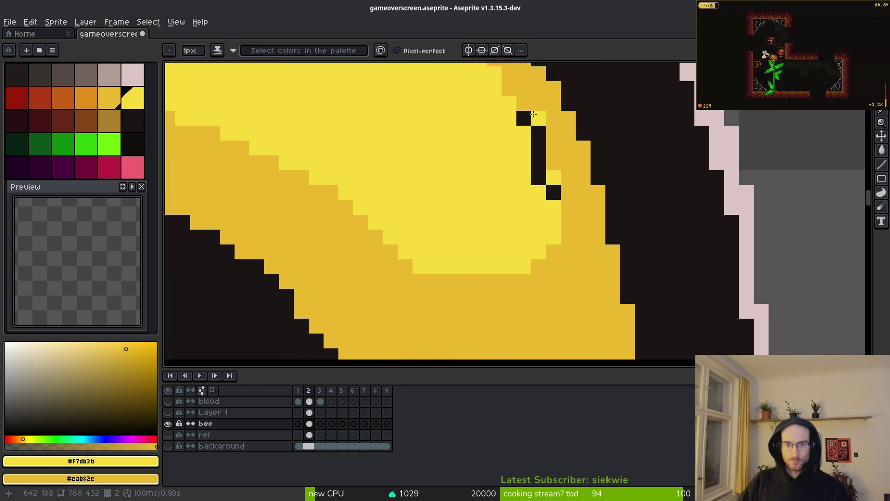
pyautogui.rightClick(524, 118)
pyautogui.moveTo(524, 136)
pyautogui.mouseDown()
pyautogui.moveTo(548, 169)
pyautogui.moveTo(564, 273)
pyautogui.mouseUp()
pyautogui.moveTo(567, 207); pyautogui.dragTo(563, 230)
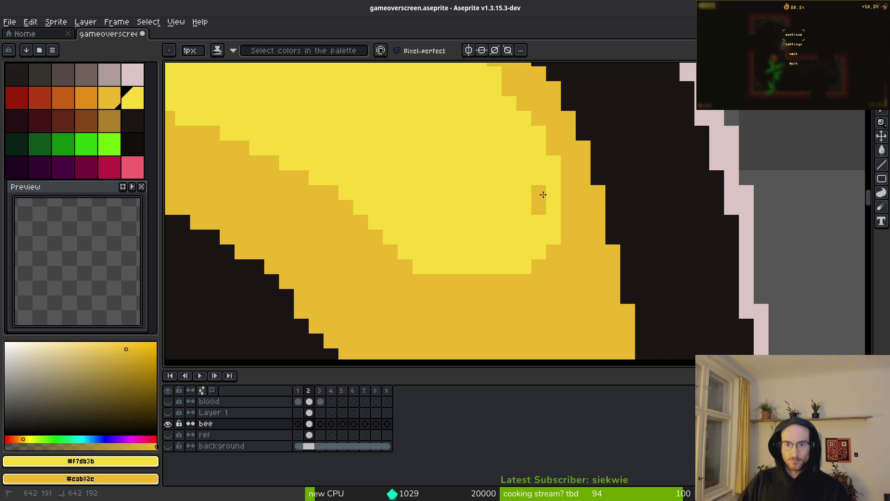
pyautogui.moveTo(540, 175); pyautogui.dragTo(539, 211)
pyautogui.scroll(-1, 501, 162)
pyautogui.scroll(-2, 496, 249)
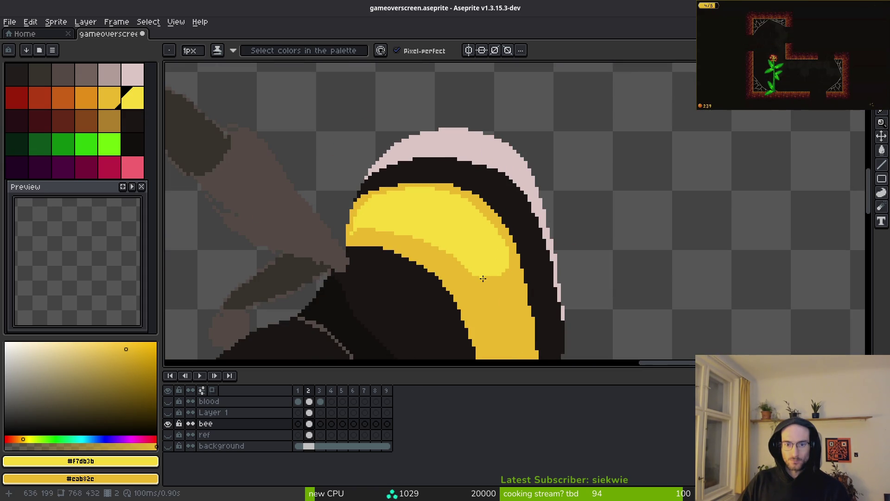
pyautogui.scroll(5, 483, 278)
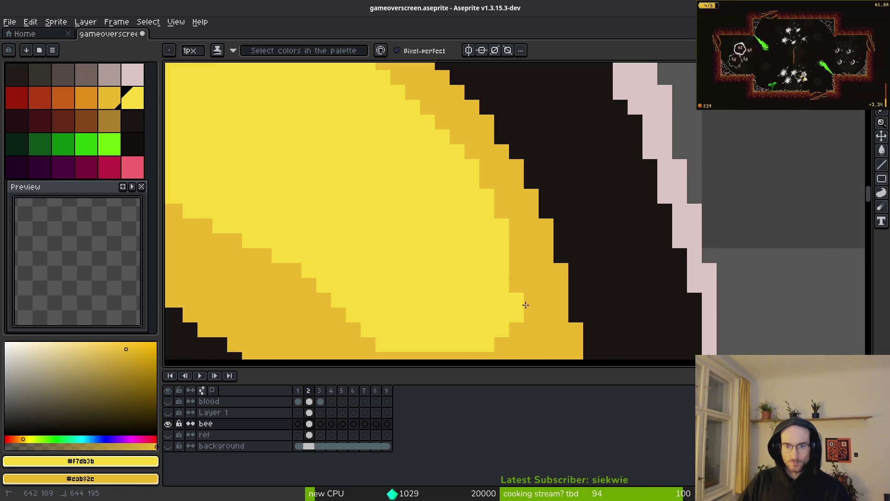
# Touch up single pixels along the stripe in light and dark yellow.
pyautogui.click(518, 329)
pyautogui.scroll(2, 541, 310)
pyautogui.rightClick(487, 247)
pyautogui.click(522, 195)
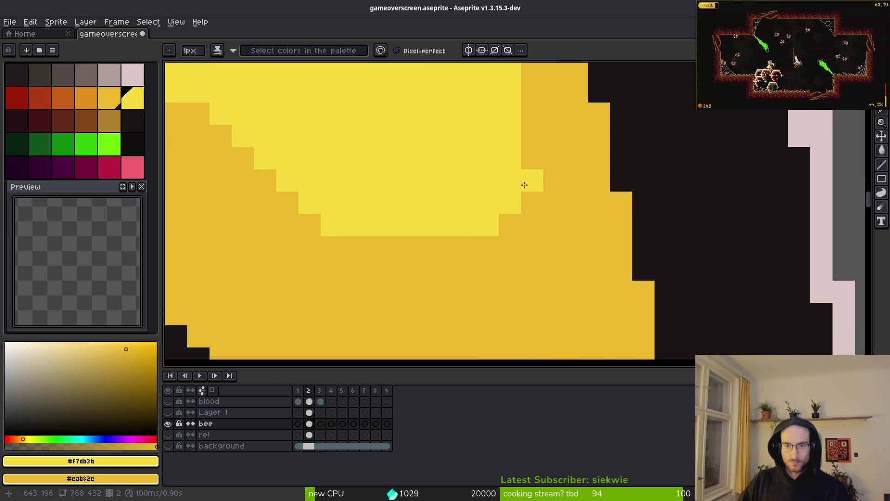
pyautogui.scroll(-3, 523, 265)
pyautogui.scroll(2, 400, 169)
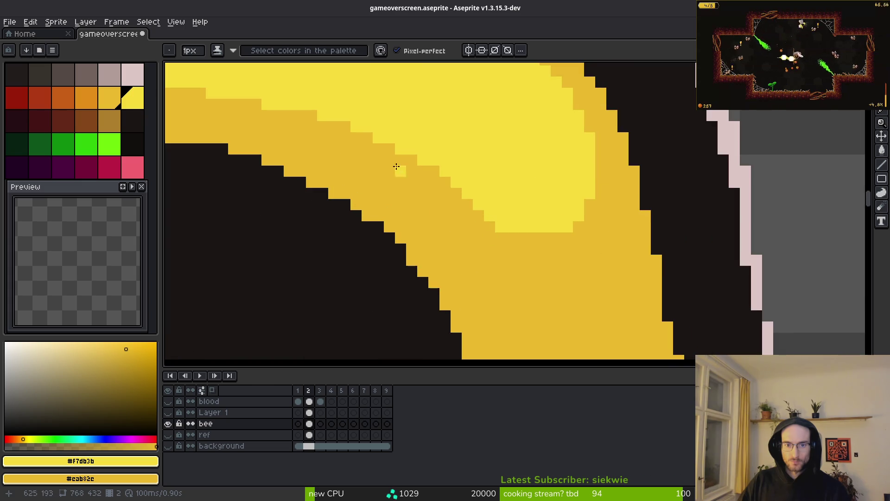
# Draw dark-yellow lines along the highlight edge and the stripe edge.
pyautogui.moveTo(316, 120); pyautogui.dragTo(461, 195)
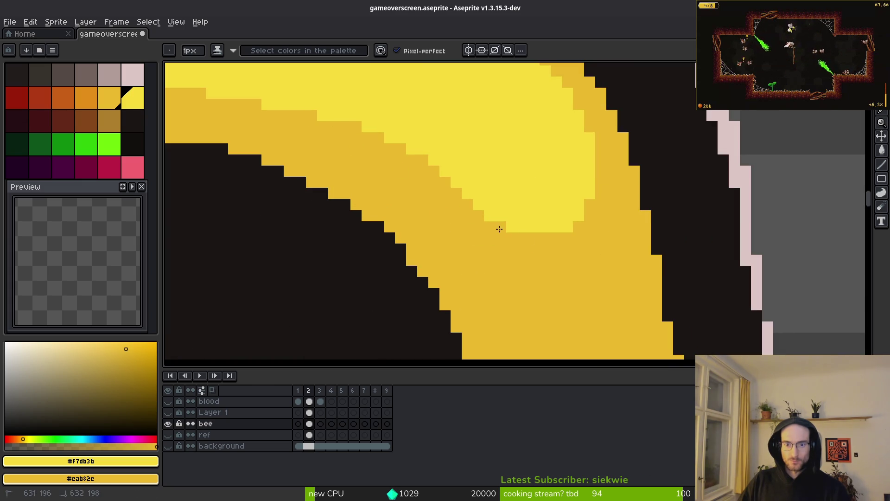
pyautogui.scroll(-3, 376, 194)
pyautogui.scroll(3, 347, 173)
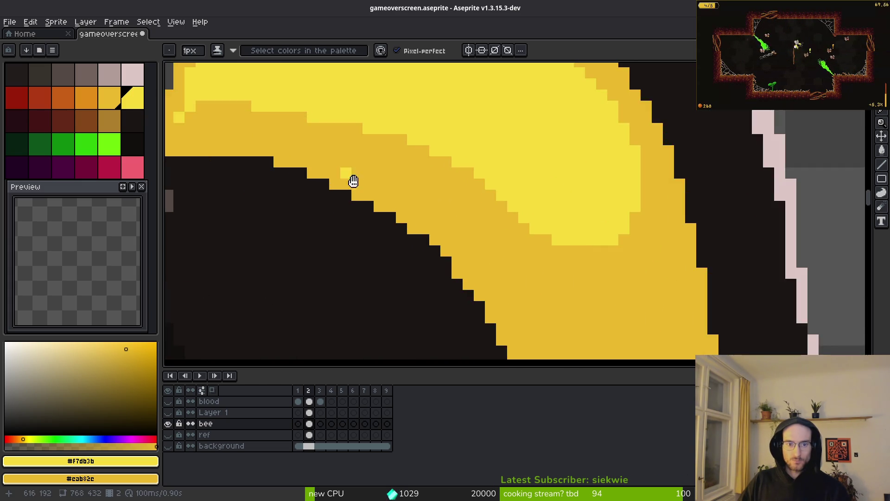
pyautogui.scroll(-2, 352, 189)
pyautogui.scroll(2, 369, 222)
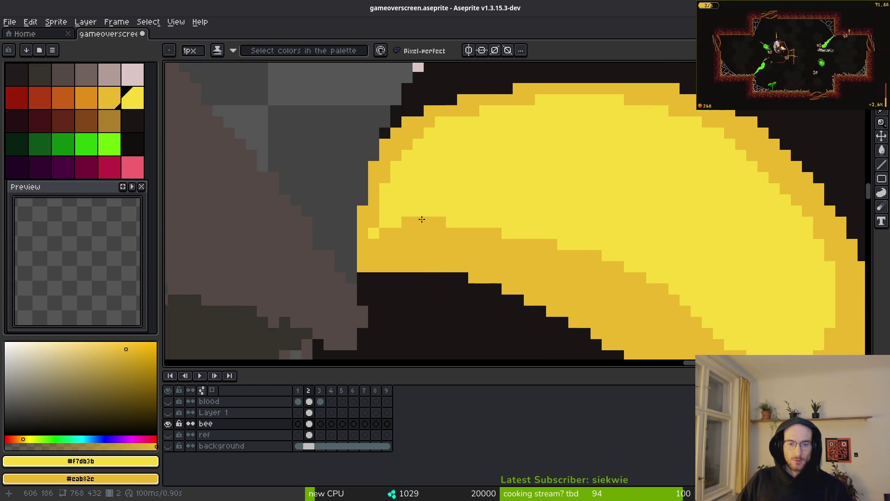
pyautogui.moveTo(374, 237); pyautogui.dragTo(610, 243)
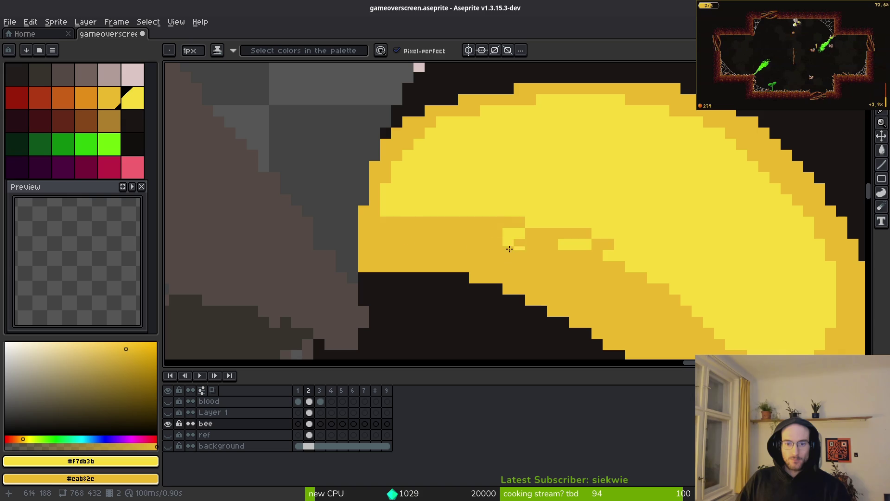
pyautogui.hotkey('ctrl', 'z')
pyautogui.moveTo(363, 222); pyautogui.dragTo(607, 270)
pyautogui.scroll(-3, 373, 235)
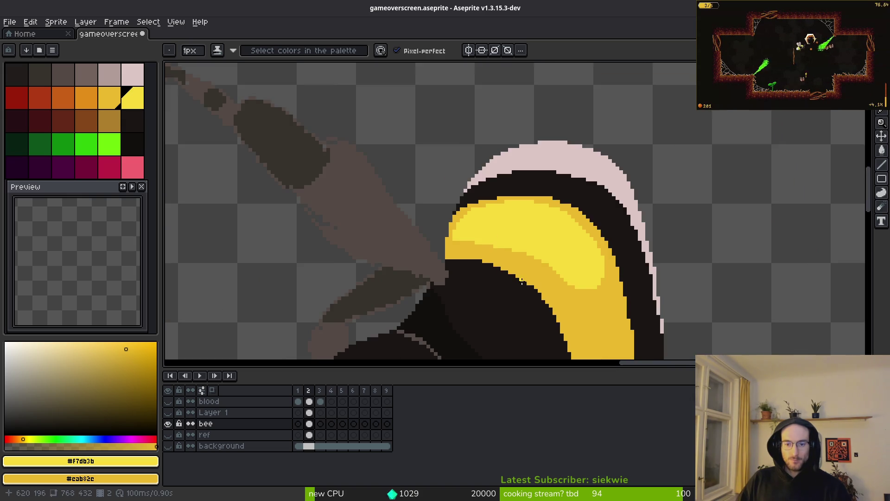
pyautogui.scroll(3, 497, 253)
pyautogui.scroll(2, 497, 252)
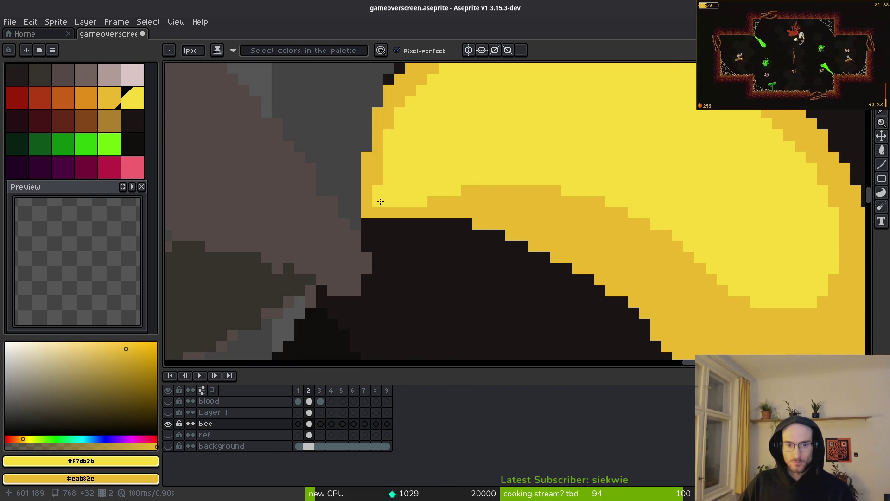
pyautogui.scroll(-3, 397, 183)
pyautogui.scroll(4, 435, 212)
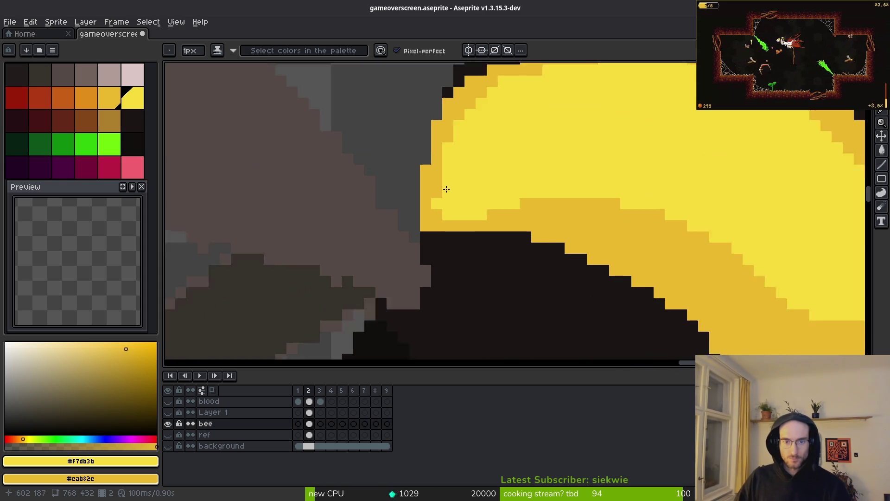
# Turn a stray darker pixel light yellow and add a light-yellow pixel on the lower stripe.
pyautogui.click(433, 198)
pyautogui.scroll(-4, 433, 199)
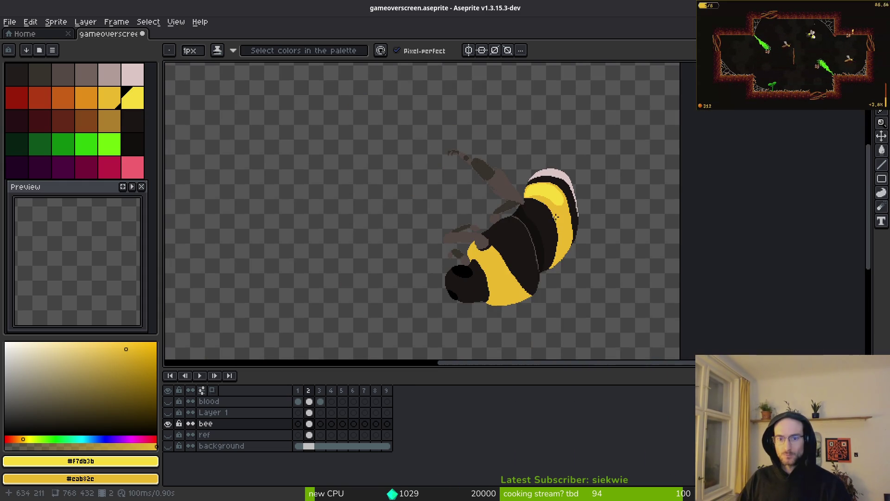
pyautogui.scroll(5, 487, 253)
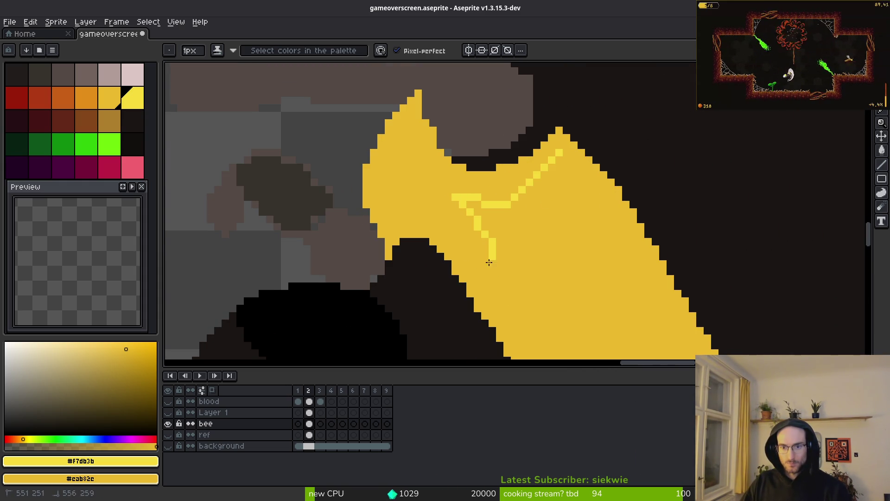
pyautogui.click(404, 160)
pyautogui.scroll(1, 403, 159)
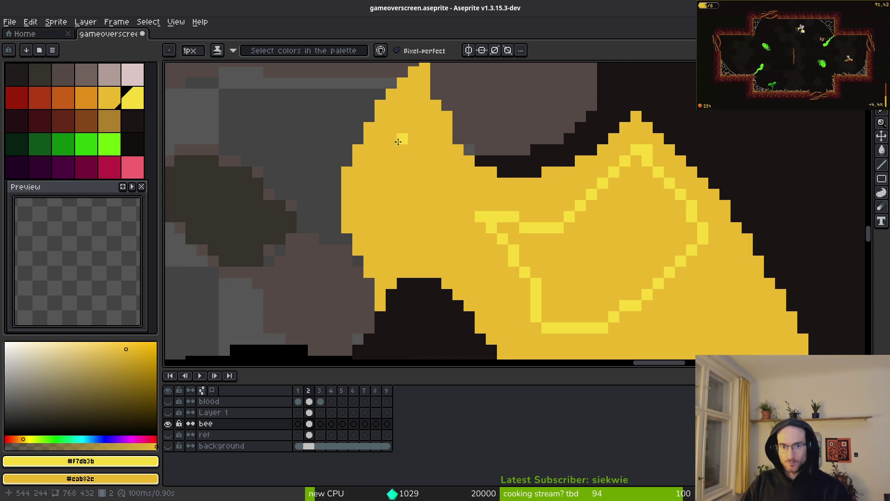
# Outline and bucket-fill a light-yellow highlight patch on the lower stripe, then choose orange.
pyautogui.moveTo(448, 197)
pyautogui.mouseDown()
pyautogui.moveTo(408, 149)
pyautogui.moveTo(368, 221)
pyautogui.moveTo(439, 202)
pyautogui.mouseUp()
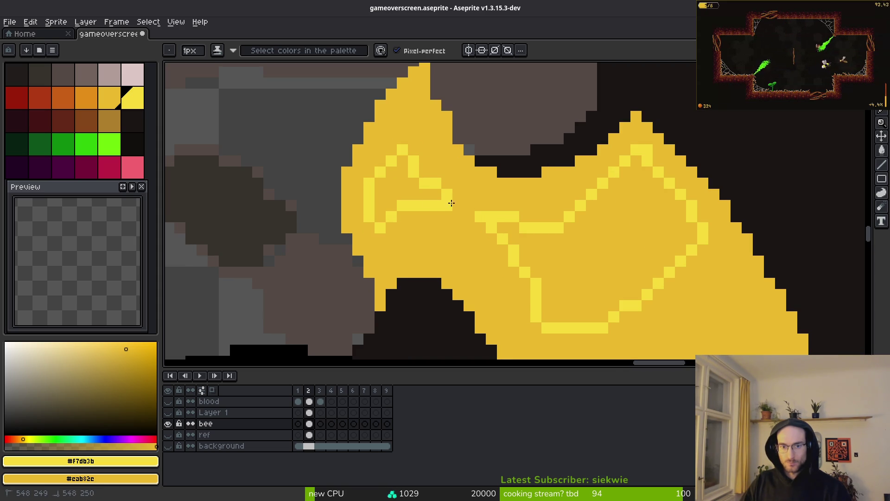
pyautogui.press('g')
pyautogui.click(556, 238)
pyautogui.scroll(-5, 536, 260)
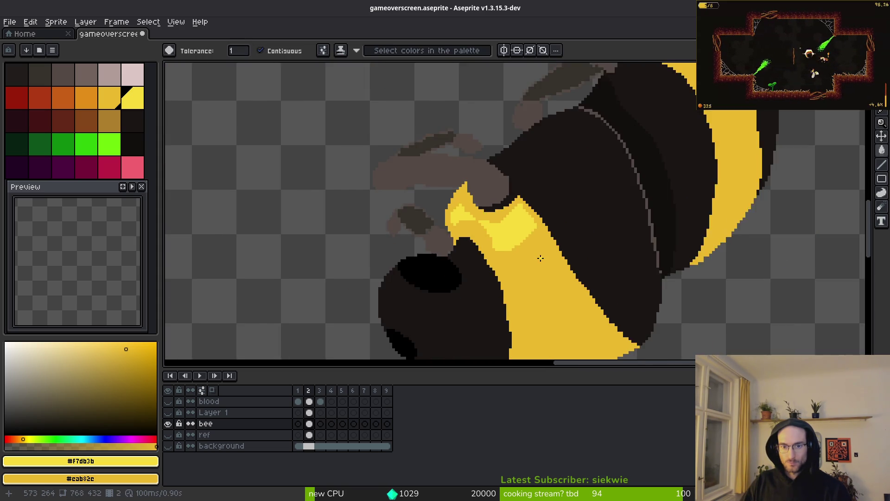
pyautogui.press('b')
pyautogui.scroll(2, 589, 190)
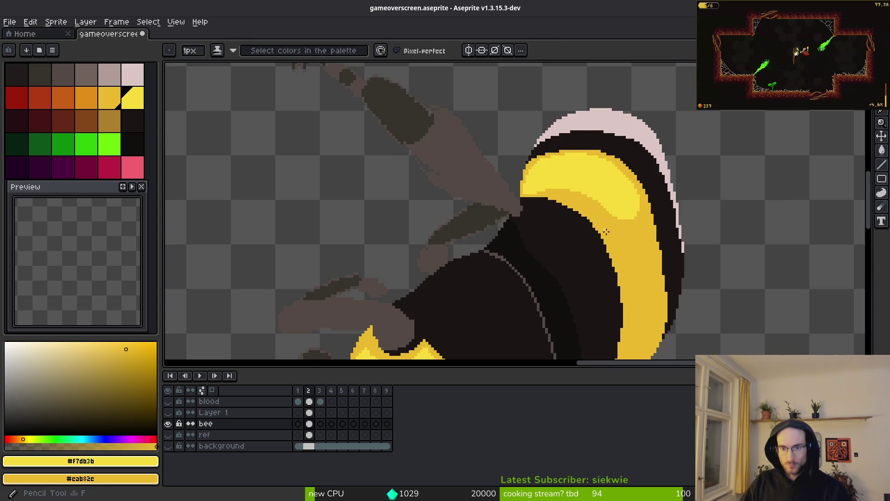
pyautogui.scroll(-1, 464, 194)
pyautogui.click(86, 97)
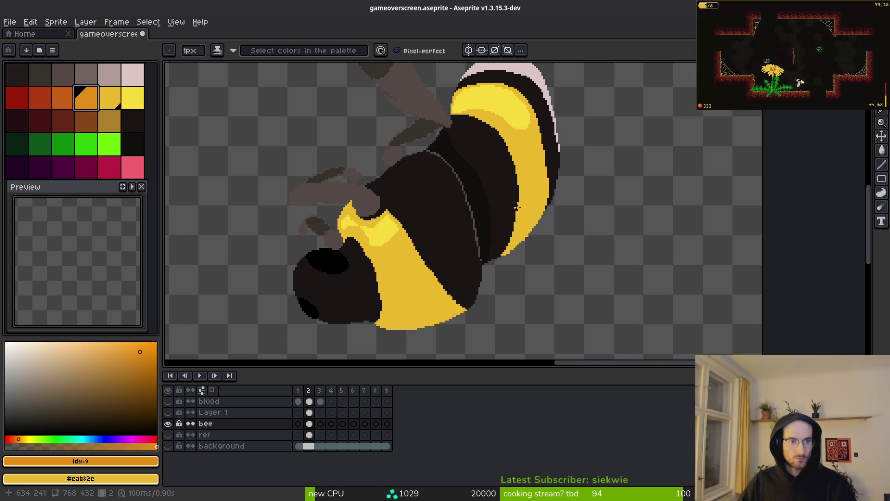
# Extend the orange stroke leftward along the stripe, undoing a trial orange flood fill.
pyautogui.scroll(3, 564, 113)
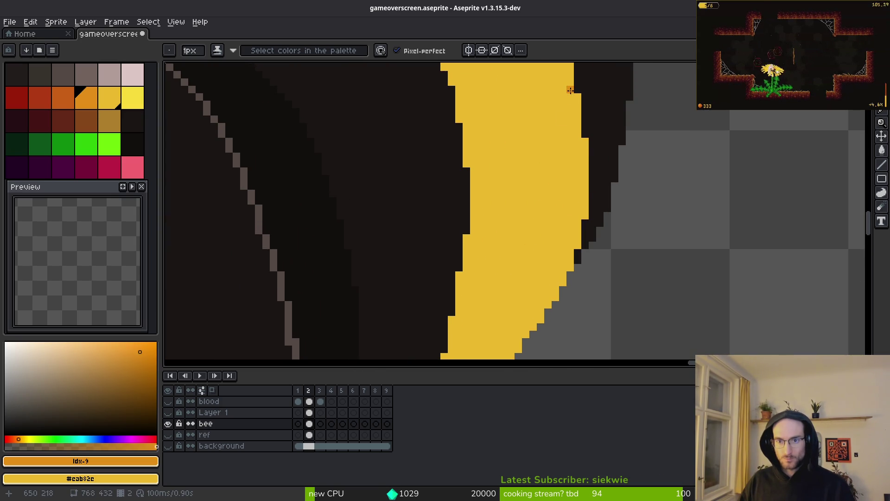
pyautogui.hotkey('ctrl', 'z')
pyautogui.scroll(-2, 571, 114)
pyautogui.scroll(2, 575, 183)
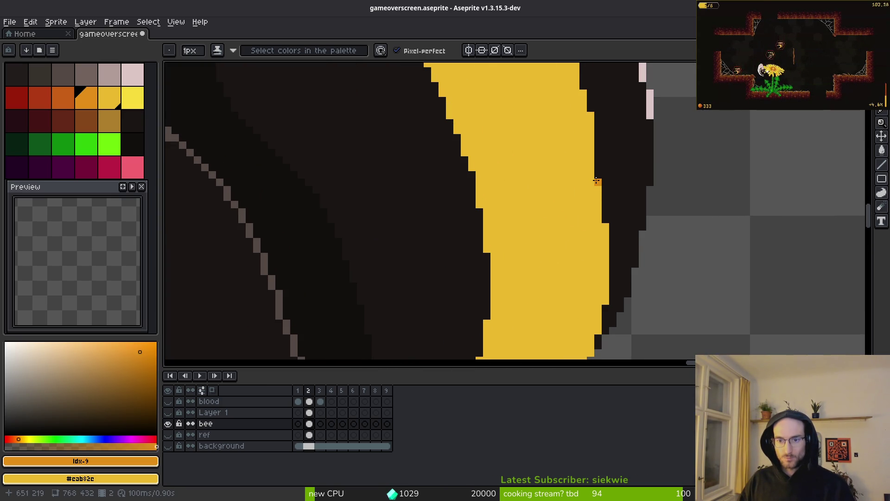
pyautogui.moveTo(510, 325); pyautogui.dragTo(488, 324)
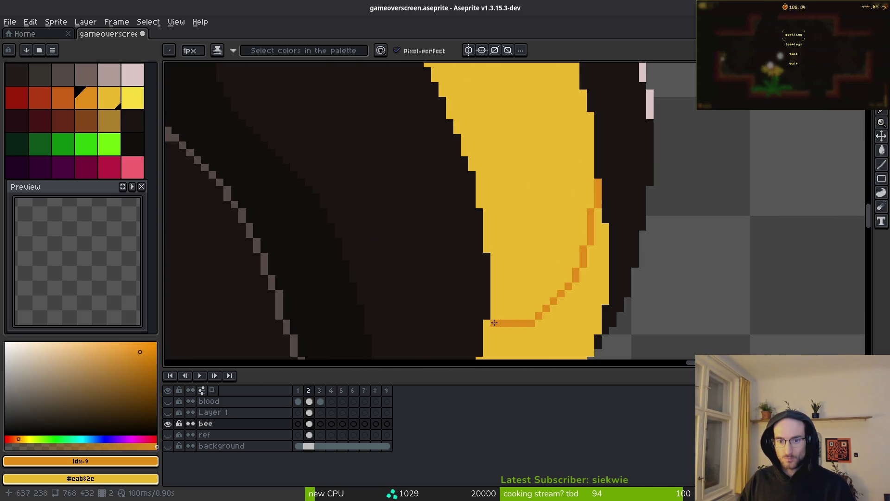
pyautogui.scroll(-1, 533, 278)
pyautogui.scroll(1, 558, 202)
pyautogui.press('g')
pyautogui.click(554, 273)
pyautogui.scroll(-2, 556, 274)
pyautogui.scroll(2, 562, 260)
pyautogui.hotkey('ctrl', 'z')
# Bucket-fill the stripe's shadow side with orange.
pyautogui.hotkey('ctrl', 'z')
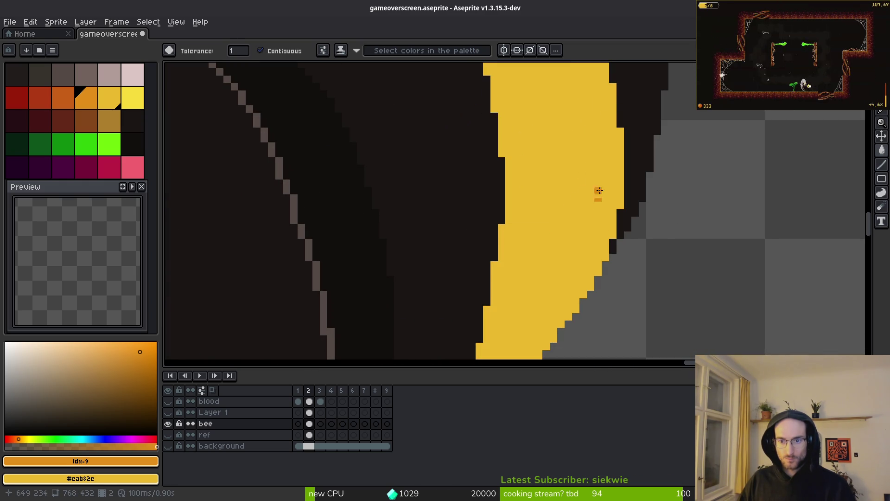
pyautogui.click(602, 128)
pyautogui.hotkey('ctrl', 'z')
pyautogui.press('b')
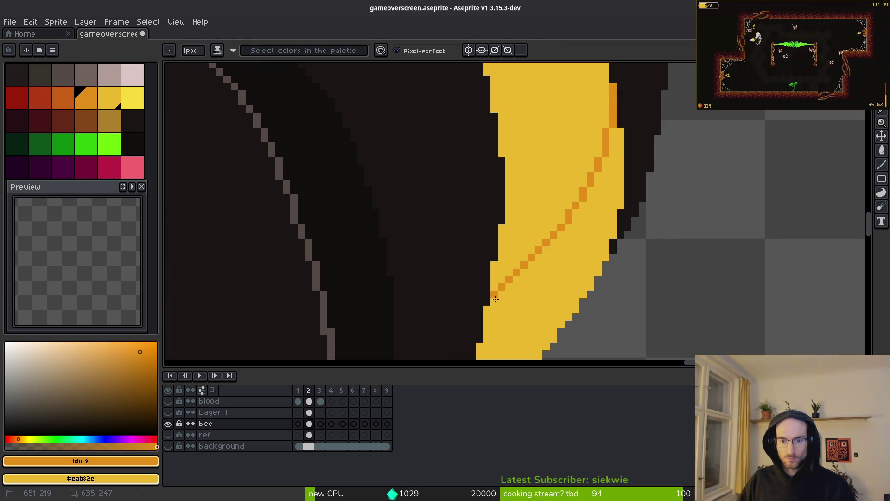
pyautogui.press('g')
pyautogui.click(559, 299)
pyautogui.scroll(-3, 559, 299)
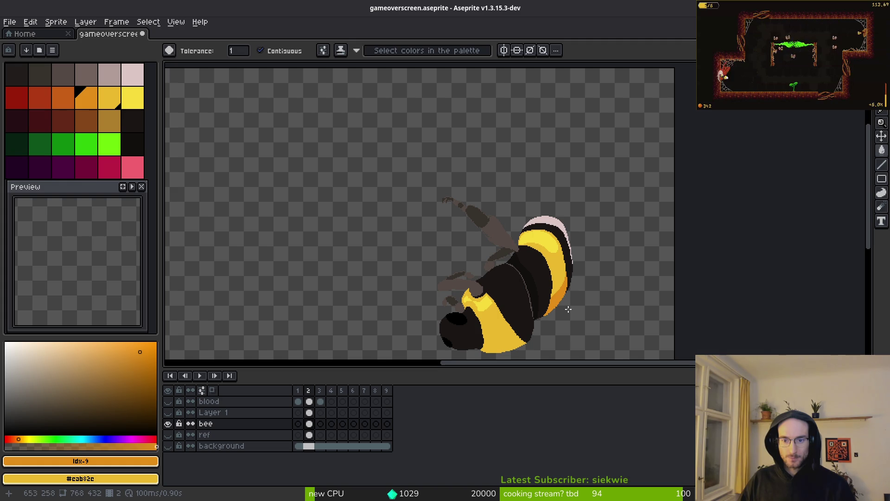
pyautogui.scroll(-1, 570, 313)
pyautogui.scroll(5, 566, 304)
# Sample the stripe's yellow and undo the stray yellow line in the orange band.
pyautogui.press('f')
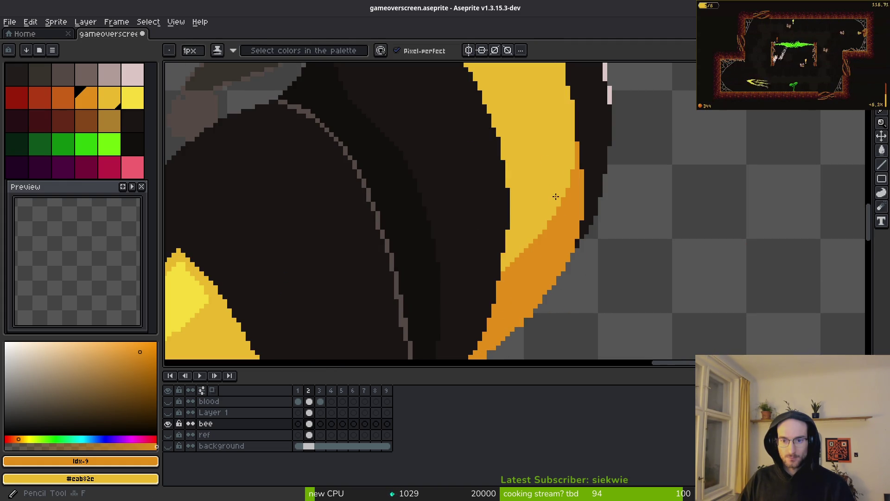
pyautogui.keyDown('alt'); pyautogui.click(550, 176); pyautogui.keyUp('alt')
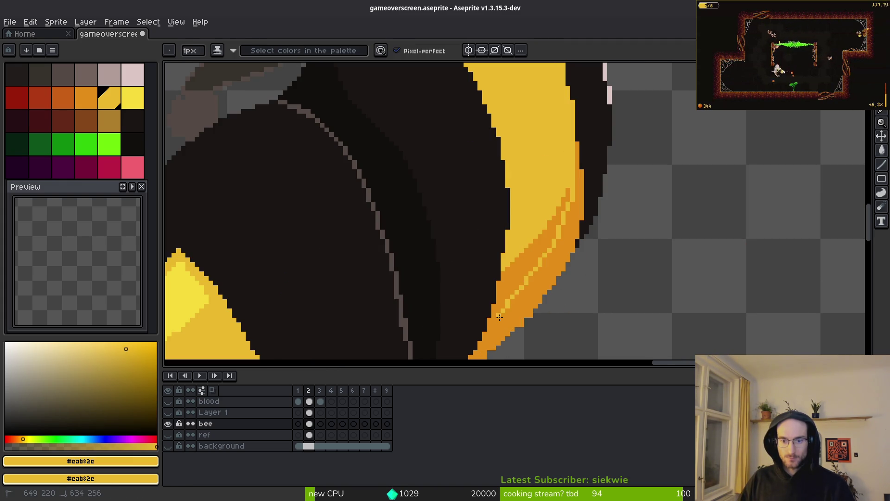
pyautogui.hotkey('ctrl', 'z')
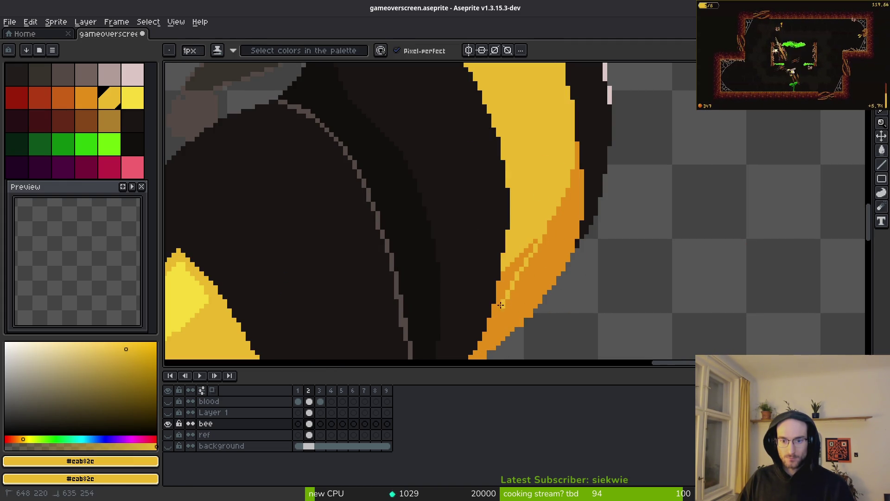
pyautogui.scroll(4, 494, 313)
pyautogui.press('g')
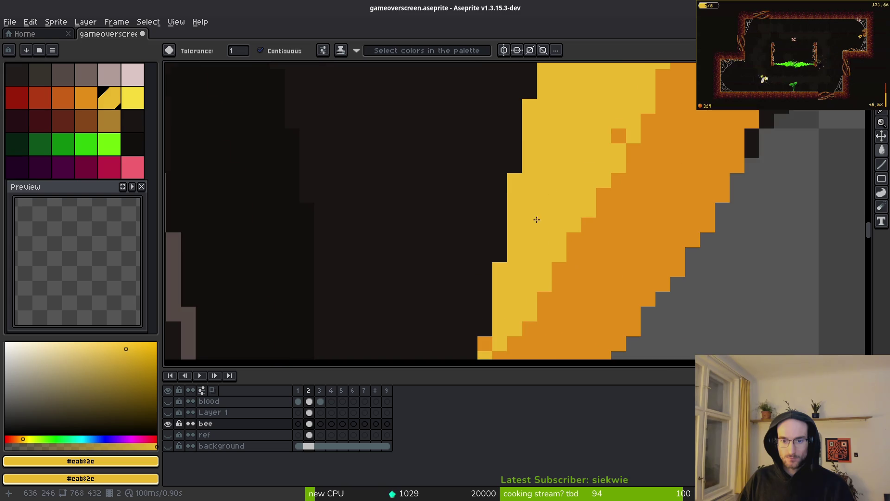
pyautogui.scroll(-1, 617, 141)
pyautogui.scroll(-3, 547, 210)
pyautogui.scroll(3, 613, 225)
# Return to the Pencil and sample the orange shadow colour from the bee.
pyautogui.press('b')
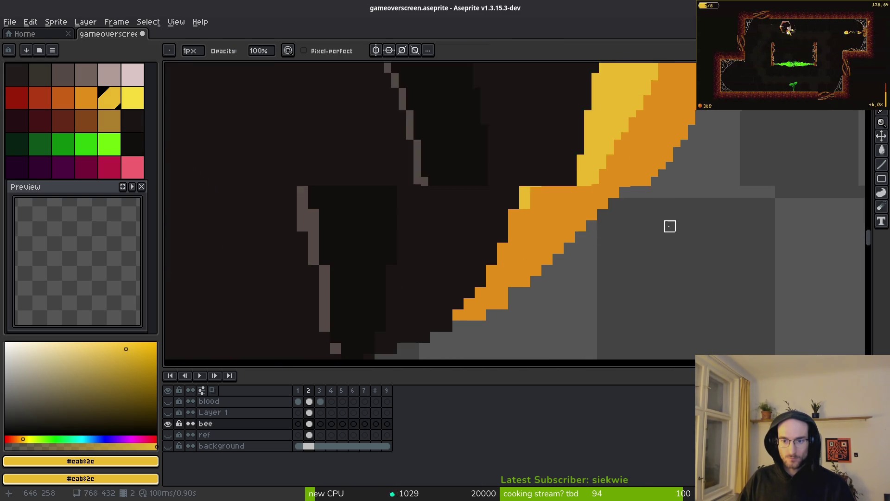
pyautogui.scroll(-2, 610, 294)
pyautogui.scroll(2, 608, 292)
pyautogui.scroll(-2, 640, 255)
pyautogui.scroll(1, 611, 297)
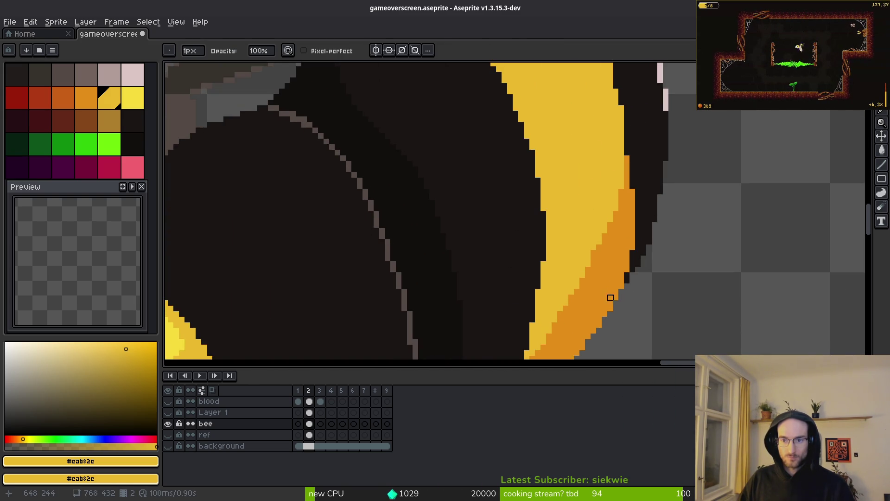
pyautogui.scroll(-3, 610, 297)
pyautogui.scroll(-2, 602, 282)
pyautogui.scroll(2, 589, 259)
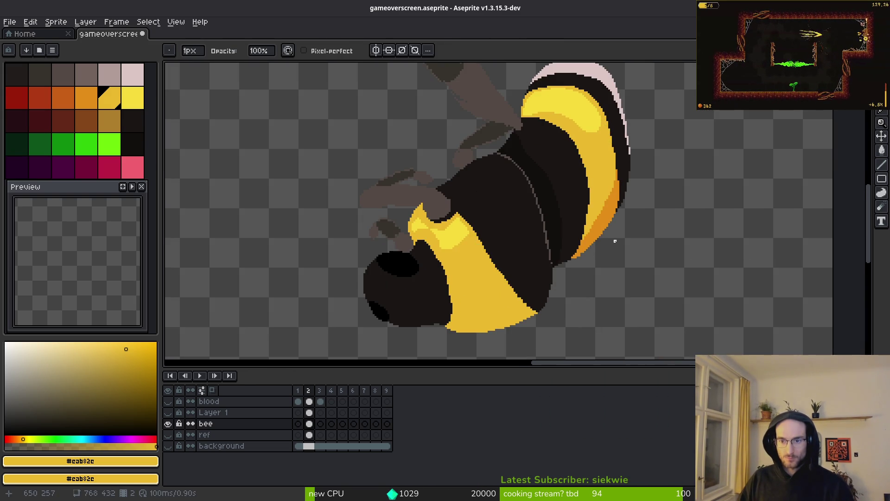
pyautogui.scroll(4, 607, 230)
pyautogui.keyDown('alt'); pyautogui.click(577, 221); pyautogui.keyUp('alt')
pyautogui.scroll(1, 458, 265)
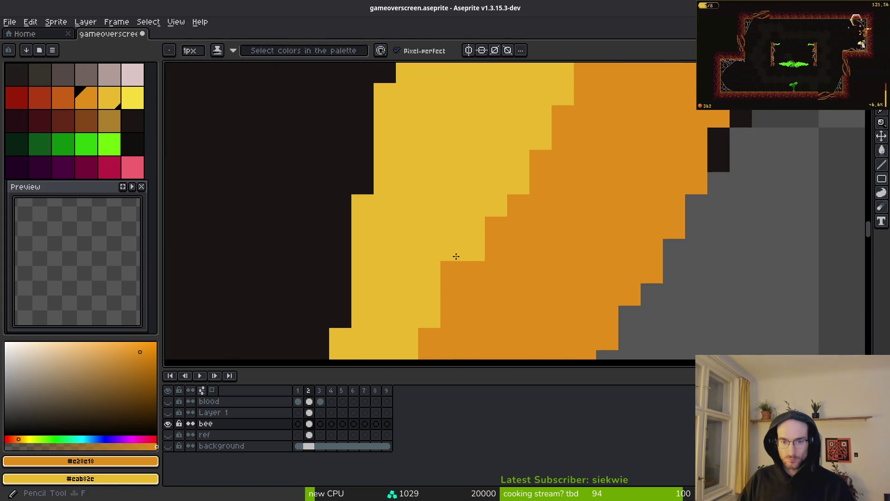
# Place a first diagonal of orange pixels along the yellow/orange edge, undoing misplaced ones.
pyautogui.click(477, 209)
pyautogui.moveTo(442, 258); pyautogui.dragTo(526, 149)
pyautogui.moveTo(565, 141)
pyautogui.mouseDown()
pyautogui.moveTo(510, 163)
pyautogui.moveTo(433, 302)
pyautogui.moveTo(423, 342)
pyautogui.moveTo(477, 145)
pyautogui.moveTo(488, 133)
pyautogui.moveTo(556, 119)
pyautogui.mouseUp()
pyautogui.scroll(3, 541, 231)
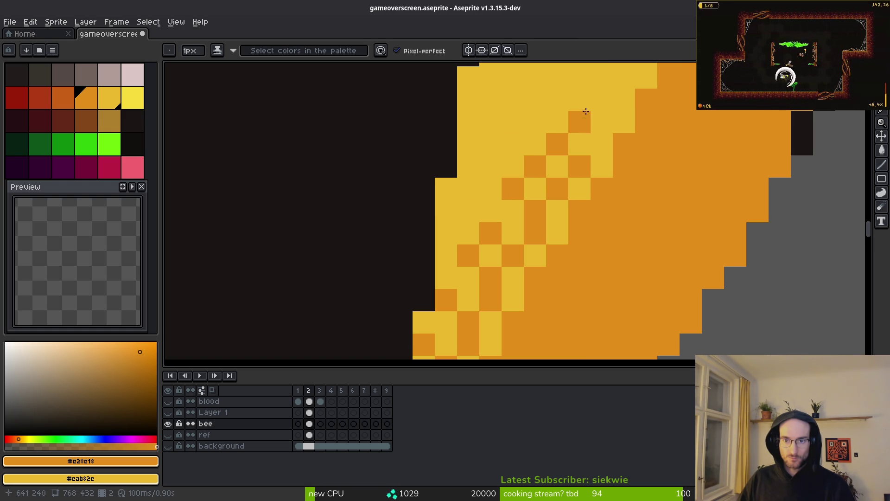
pyautogui.scroll(5, 621, 287)
pyautogui.click(562, 282)
pyautogui.moveTo(606, 238); pyautogui.dragTo(606, 216)
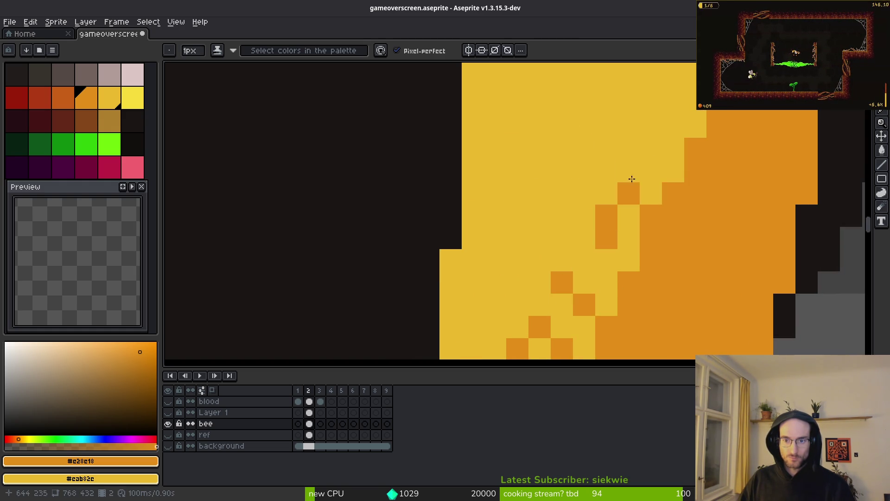
pyautogui.moveTo(629, 171); pyautogui.dragTo(651, 171)
pyautogui.click(673, 126)
pyautogui.hotkey('ctrl', 'z')
pyautogui.hotkey('ctrl', 'z')
pyautogui.hotkey('ctrl', 'z')
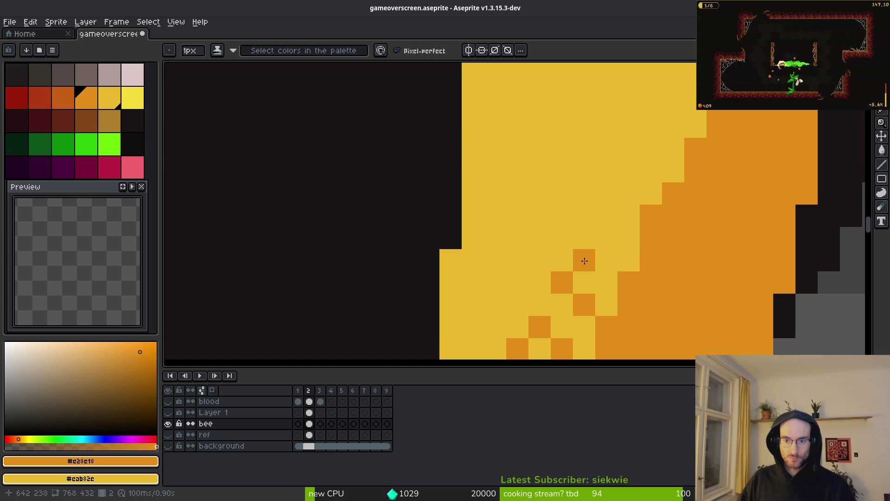
pyautogui.hotkey('ctrl', 'z')
pyautogui.hotkey('ctrl', 'z')
pyautogui.hotkey('ctrl', 'z')
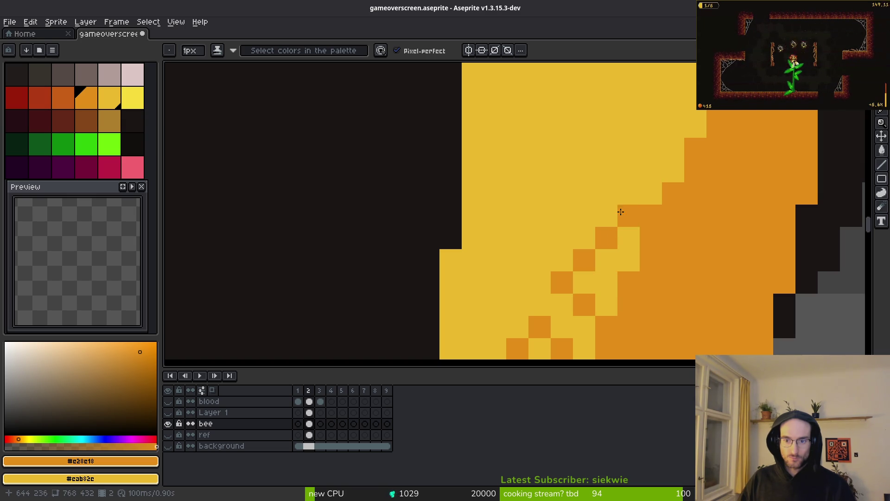
# Build an orange pixel staircase up the edge to the stripe's top.
pyautogui.click(606, 282)
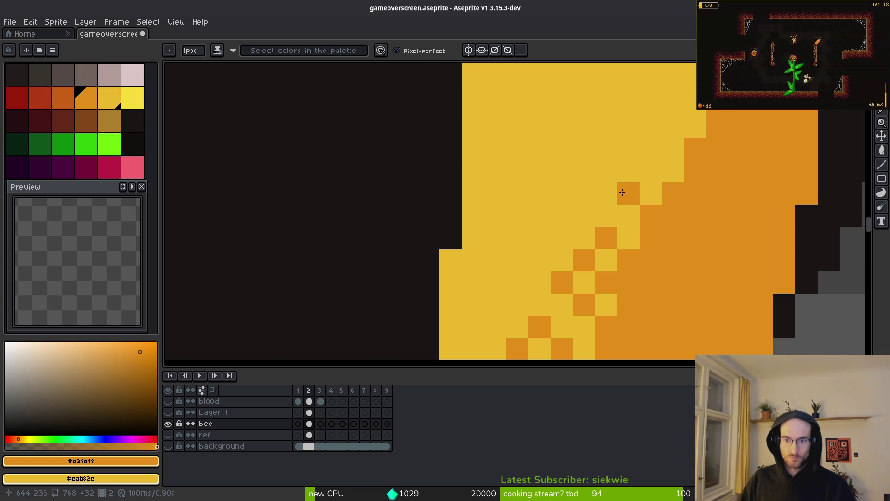
pyautogui.click(623, 209)
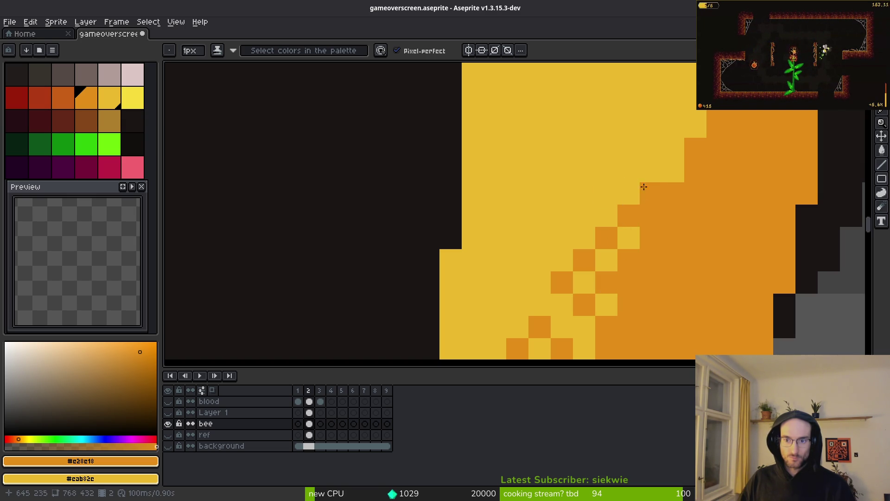
pyautogui.click(606, 193)
pyautogui.click(644, 175)
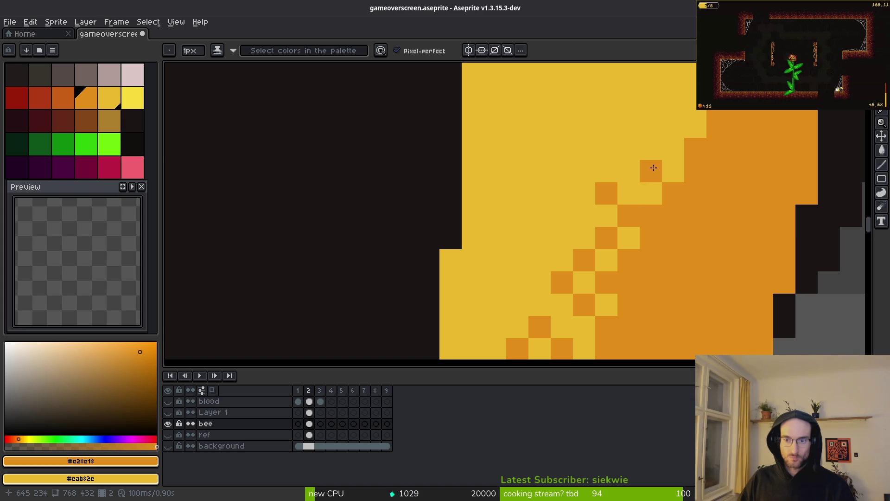
pyautogui.click(673, 141)
pyautogui.click(673, 127)
pyautogui.click(651, 127)
pyautogui.click(692, 107)
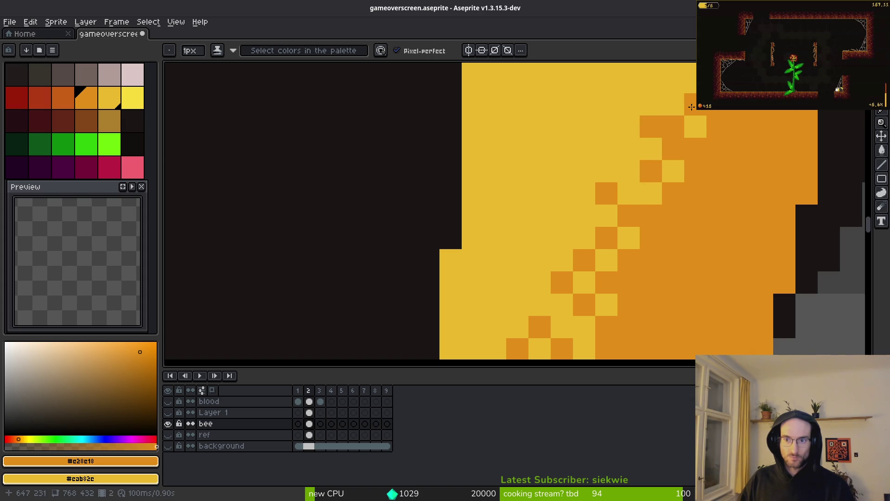
pyautogui.scroll(-5, 693, 232)
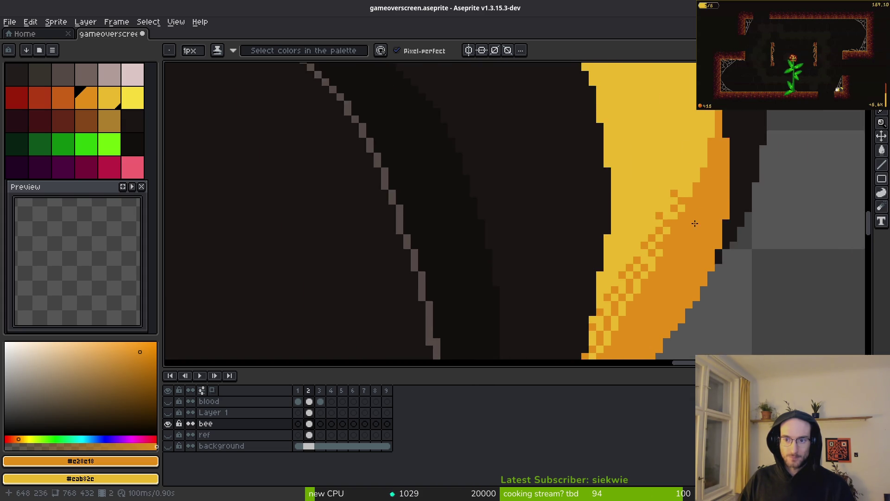
pyautogui.scroll(5, 694, 247)
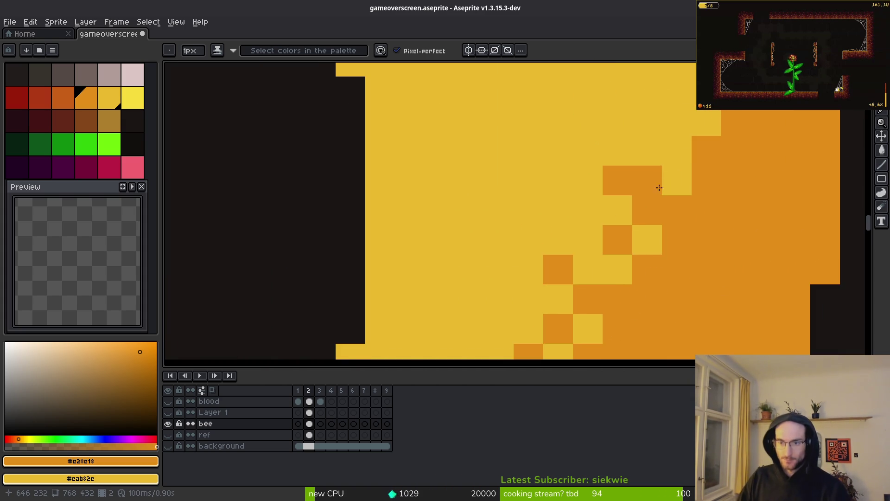
# Fill in more orange checker pixels along the staircase.
pyautogui.moveTo(688, 151); pyautogui.dragTo(660, 239)
pyautogui.click(644, 207)
pyautogui.click(675, 159)
pyautogui.click(636, 179)
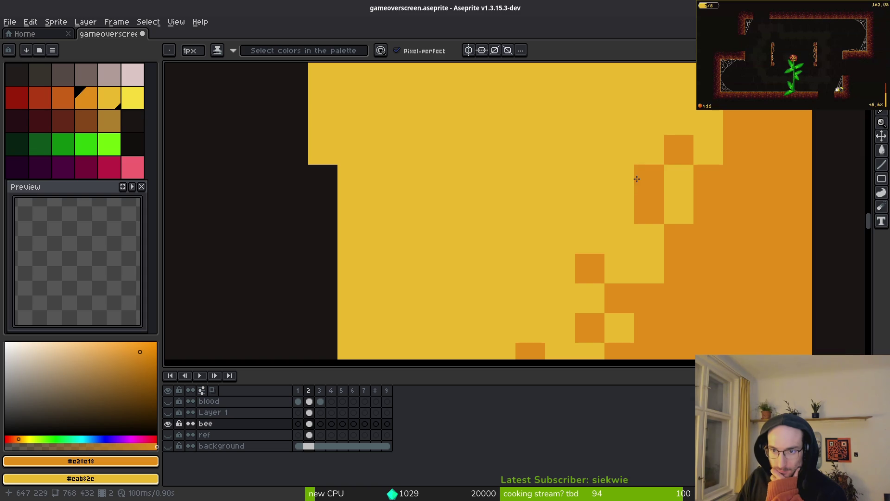
pyautogui.click(702, 108)
pyautogui.click(621, 266)
pyautogui.click(628, 249)
pyautogui.click(612, 277)
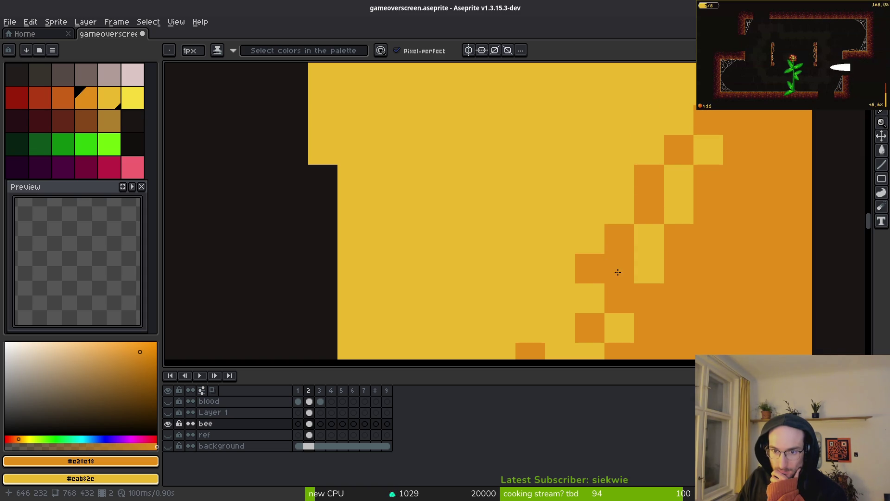
# Restore stray pixels to yellow and add further orange dither pixels.
pyautogui.rightClick(577, 272)
pyautogui.moveTo(578, 272); pyautogui.dragTo(605, 181)
pyautogui.rightClick(652, 207)
pyautogui.click(618, 214)
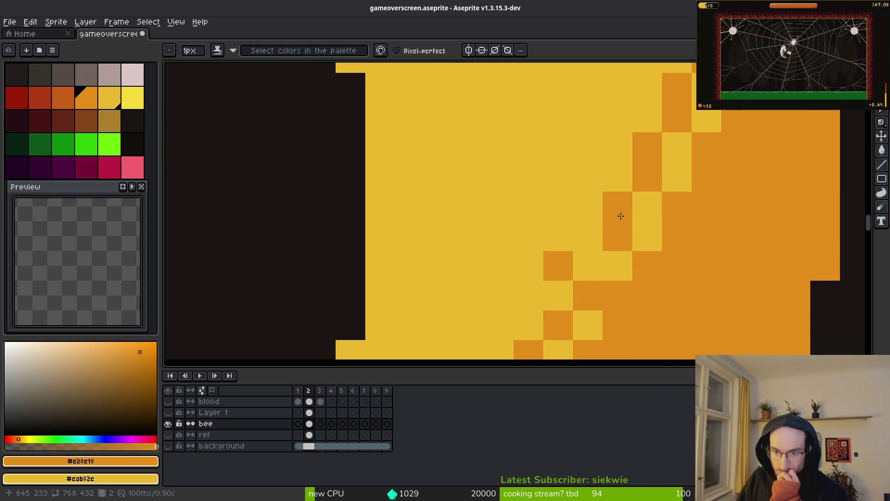
pyautogui.click(576, 261)
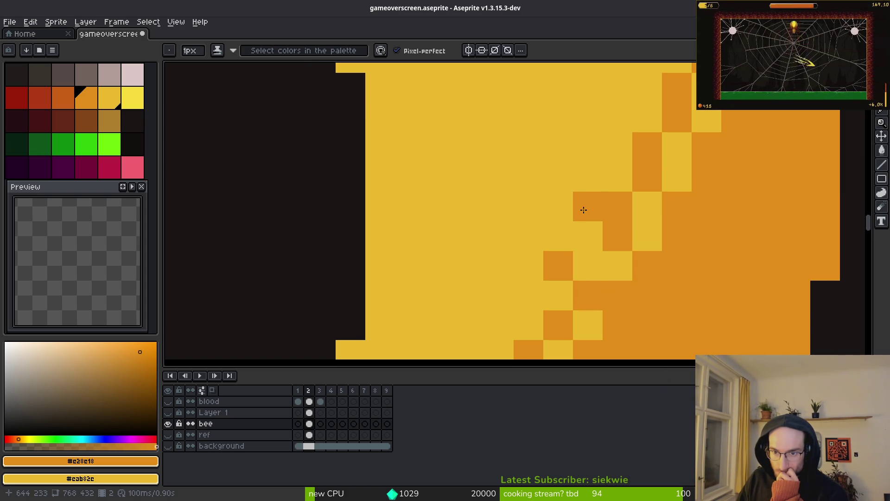
pyautogui.click(605, 176)
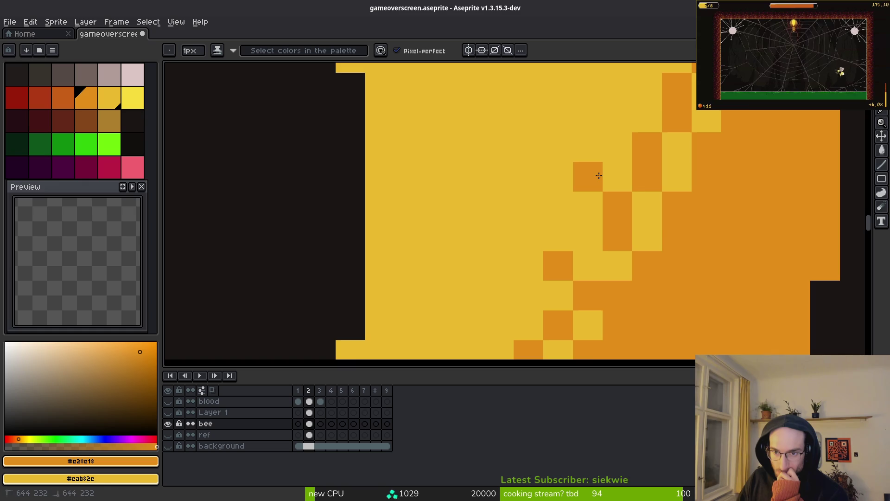
# Finish the orange dither pixels along the edge and pan to the upper stripe edge.
pyautogui.moveTo(659, 133); pyautogui.dragTo(642, 270)
pyautogui.click(602, 252)
pyautogui.click(637, 181)
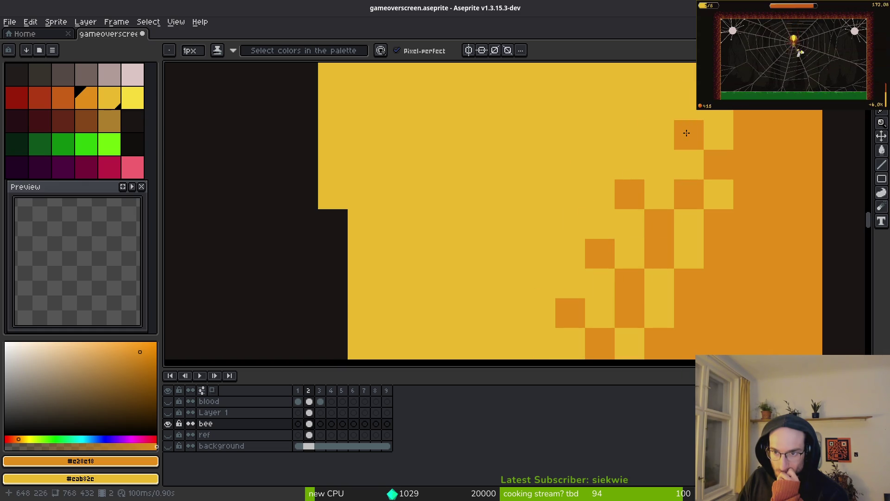
pyautogui.scroll(-4, 686, 132)
pyautogui.scroll(2, 687, 237)
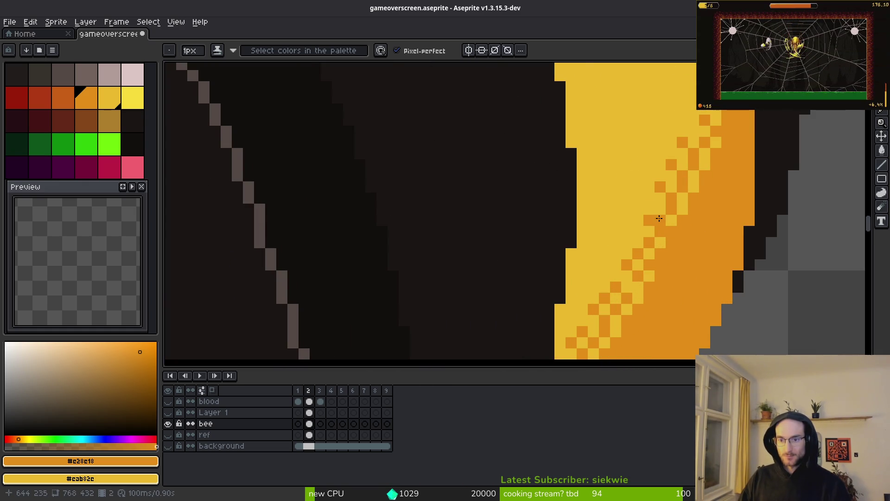
pyautogui.click(649, 242)
pyautogui.click(648, 212)
pyautogui.scroll(-2, 703, 262)
pyautogui.scroll(3, 676, 264)
pyautogui.moveTo(650, 298); pyautogui.dragTo(737, 211)
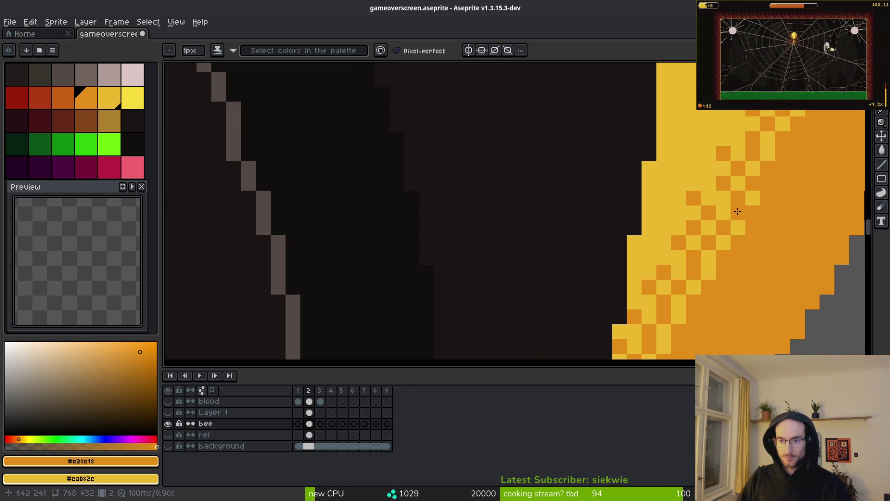
pyautogui.scroll(-5, 648, 254)
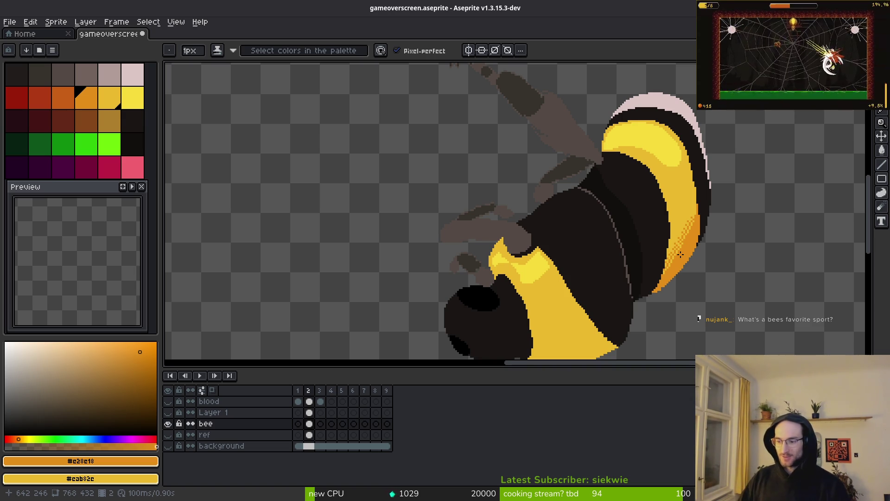
pyautogui.hotkey('ctrl', 's')
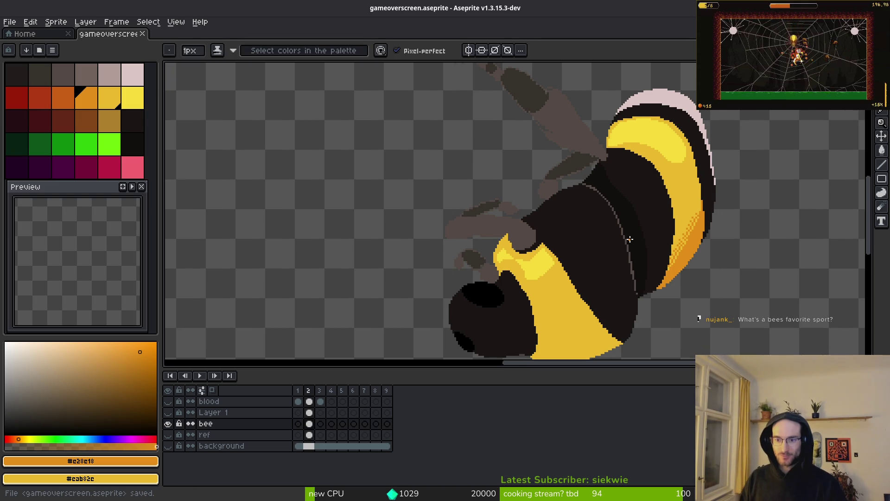
pyautogui.scroll(4, 699, 215)
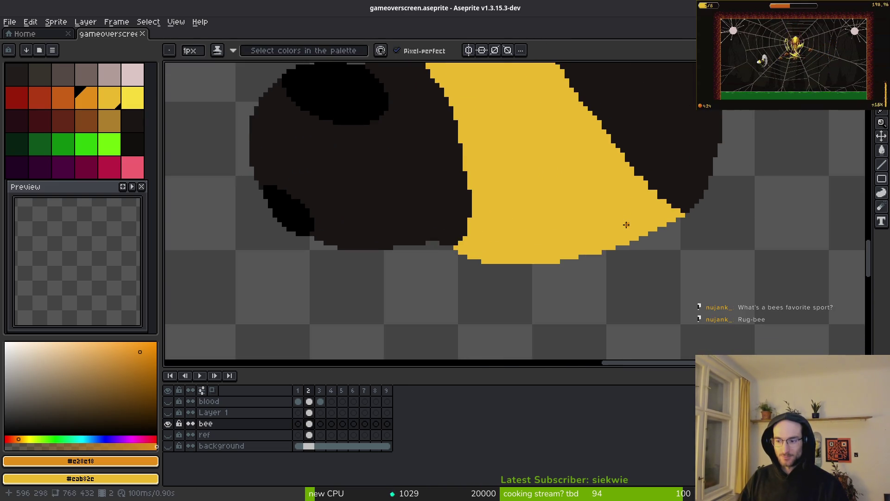
pyautogui.scroll(-2, 599, 274)
pyautogui.keyDown('alt'); pyautogui.click(553, 215); pyautogui.keyUp('alt')
pyautogui.scroll(3, 576, 182)
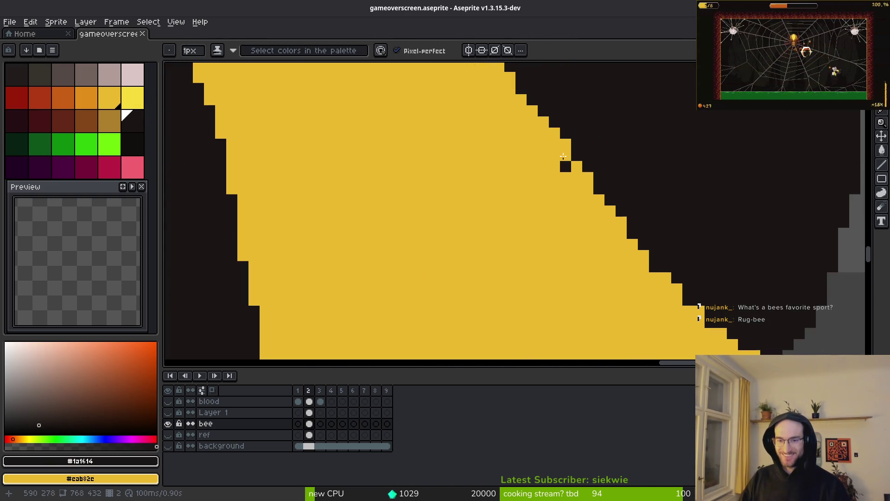
pyautogui.scroll(-3, 594, 218)
pyautogui.hotkey('alt', 'Tab')
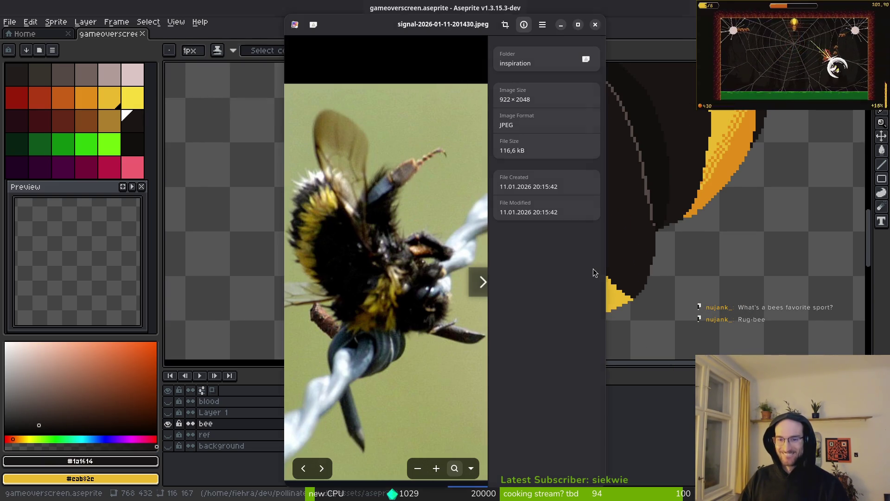
pyautogui.hotkey('alt', 'Tab')
pyautogui.hotkey('alt', 'Tab')
pyautogui.hotkey('alt', 'Tab')
pyautogui.scroll(2, 603, 229)
pyautogui.keyDown('alt'); pyautogui.click(491, 199); pyautogui.keyUp('alt')
# Draw two yellow lines along the face's right edge and bucket-fill the dark gaps between them yellow.
pyautogui.moveTo(460, 115)
pyautogui.mouseDown()
pyautogui.moveTo(509, 152)
pyautogui.moveTo(649, 360)
pyautogui.mouseUp()
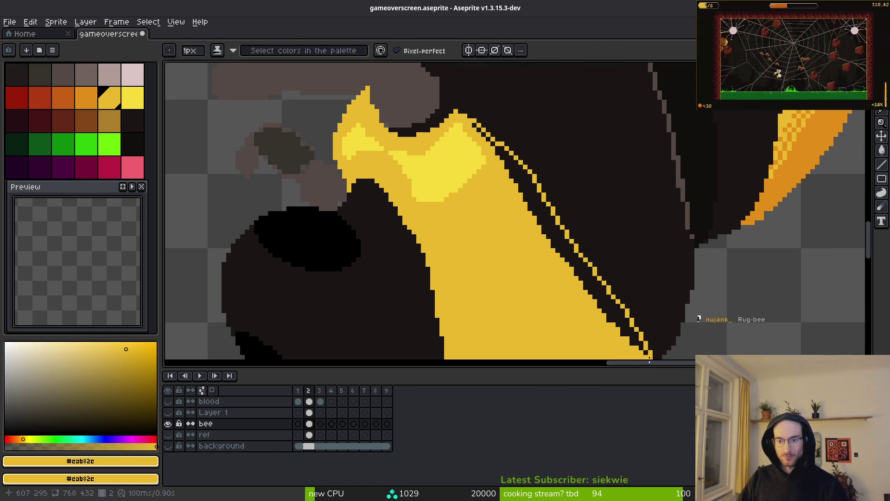
pyautogui.moveTo(460, 113); pyautogui.dragTo(525, 135)
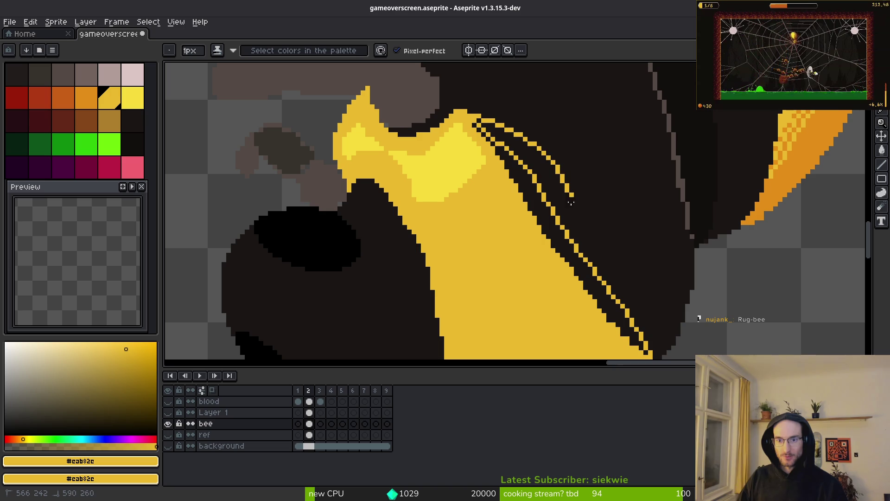
pyautogui.press('g')
pyautogui.click(555, 184)
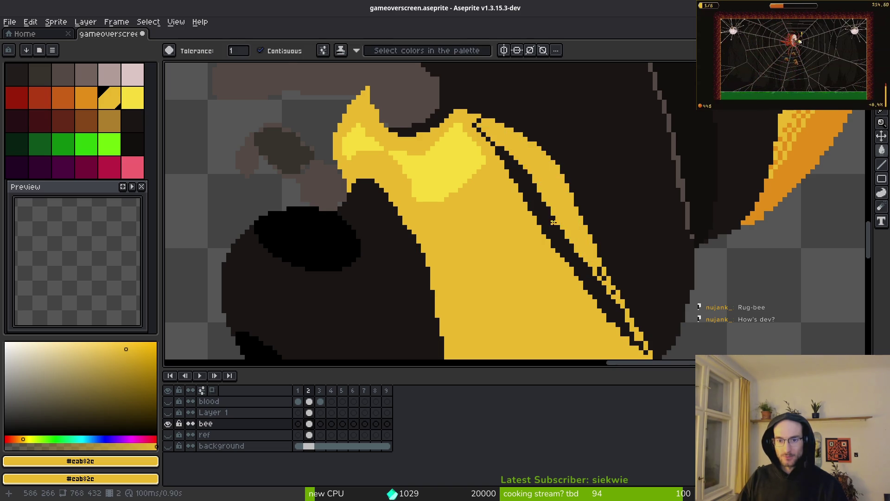
pyautogui.click(629, 318)
# Return to the Pencil, undo the last edit and zoom in and out to review the stripe.
pyautogui.scroll(2, 629, 318)
pyautogui.press('b')
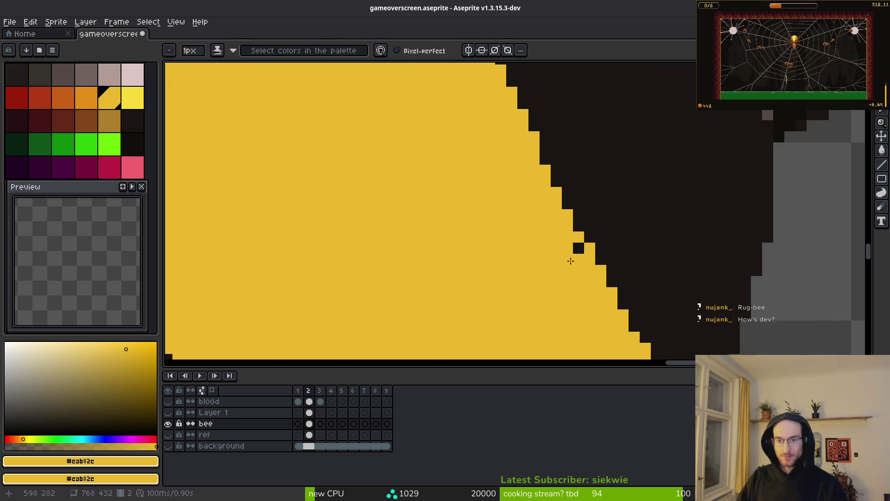
pyautogui.scroll(-1, 581, 249)
pyautogui.scroll(-2, 510, 251)
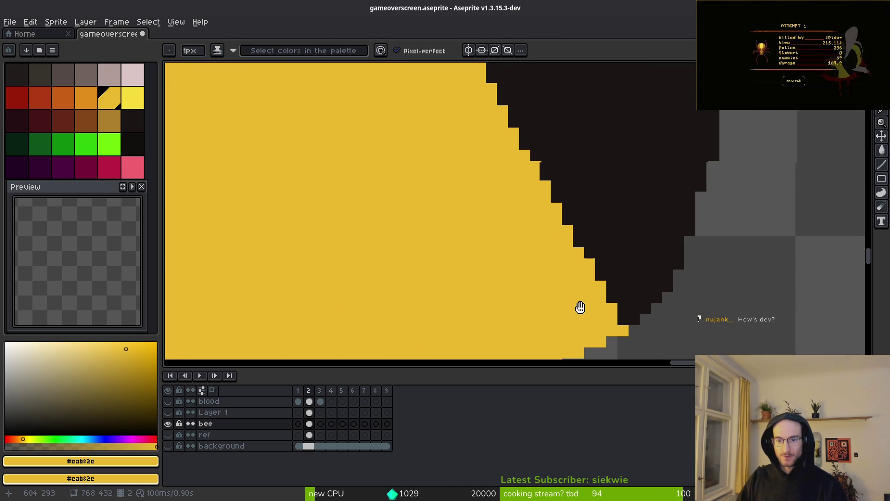
pyautogui.scroll(5, 509, 251)
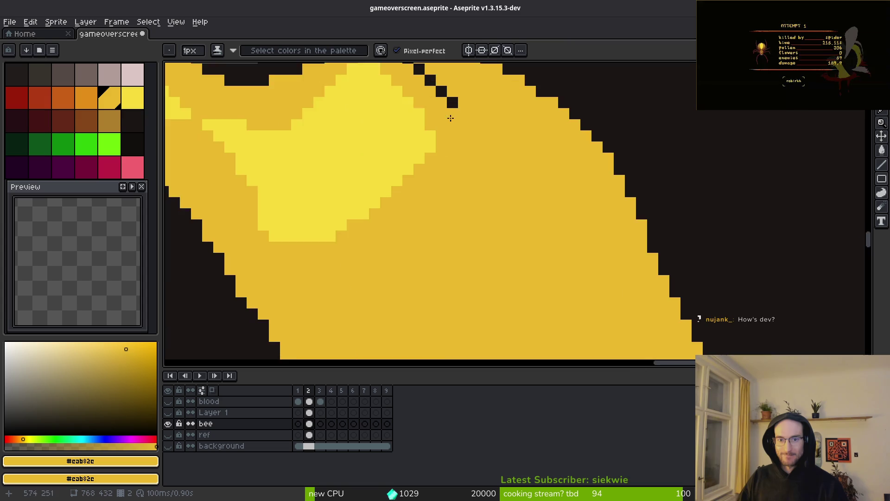
pyautogui.hotkey('ctrl', 'z')
pyautogui.hotkey('ctrl', 'z')
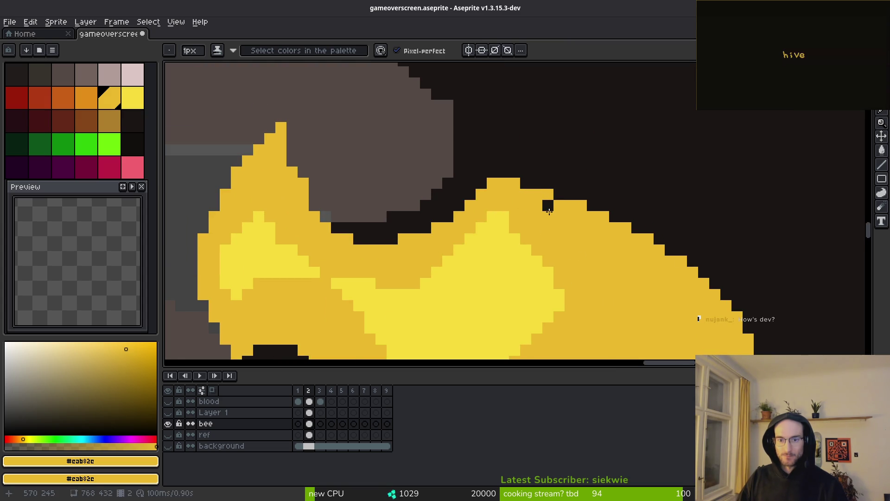
pyautogui.scroll(-2, 575, 246)
pyautogui.scroll(2, 584, 218)
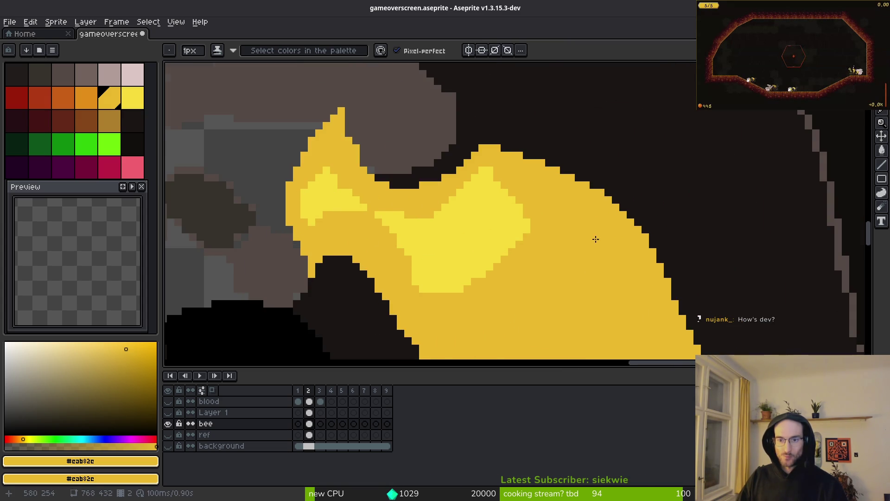
pyautogui.scroll(-1, 505, 188)
pyautogui.scroll(-1, 506, 188)
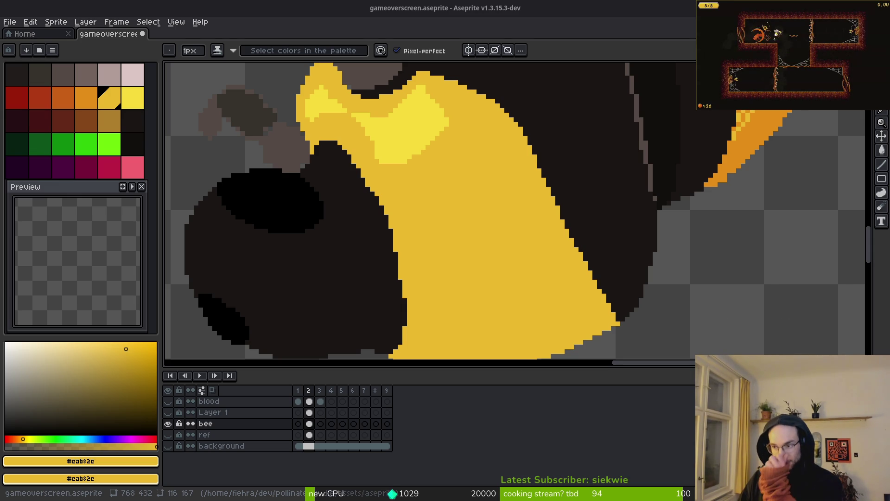
# Draw an orange line across the yellow face band and bucket-fill the yellow below it orange.
pyautogui.scroll(-3, 483, 178)
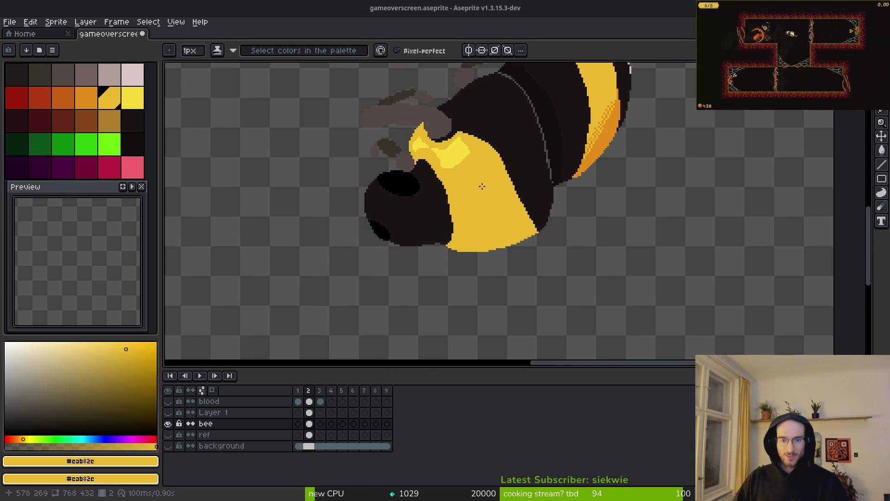
pyautogui.scroll(-2, 483, 178)
pyautogui.scroll(5, 208, 160)
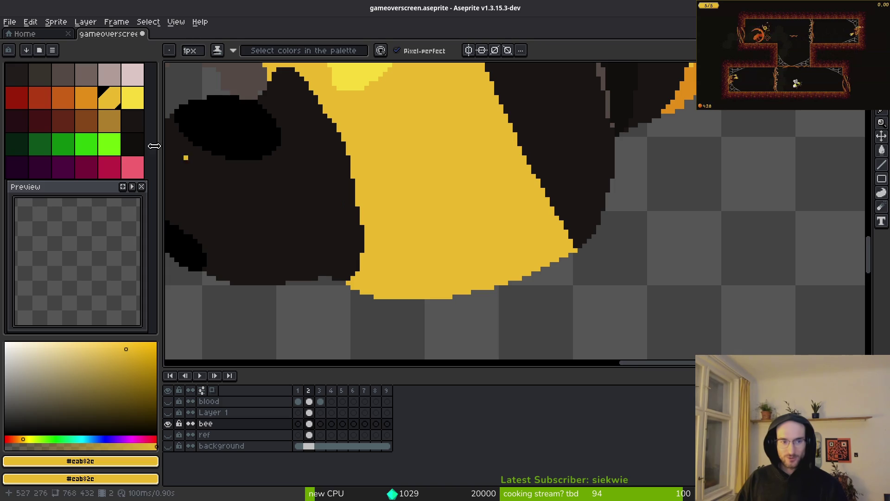
pyautogui.click(93, 93)
pyautogui.scroll(1, 459, 229)
pyautogui.scroll(1, 362, 260)
pyautogui.moveTo(354, 254)
pyautogui.mouseDown()
pyautogui.moveTo(447, 270)
pyautogui.moveTo(605, 233)
pyautogui.moveTo(654, 197)
pyautogui.mouseUp()
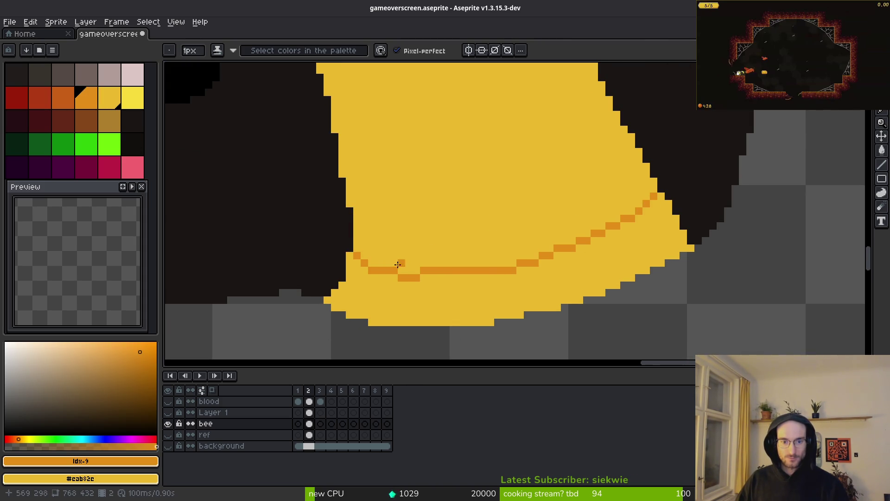
pyautogui.press('g')
pyautogui.click(453, 304)
pyautogui.scroll(-4, 475, 293)
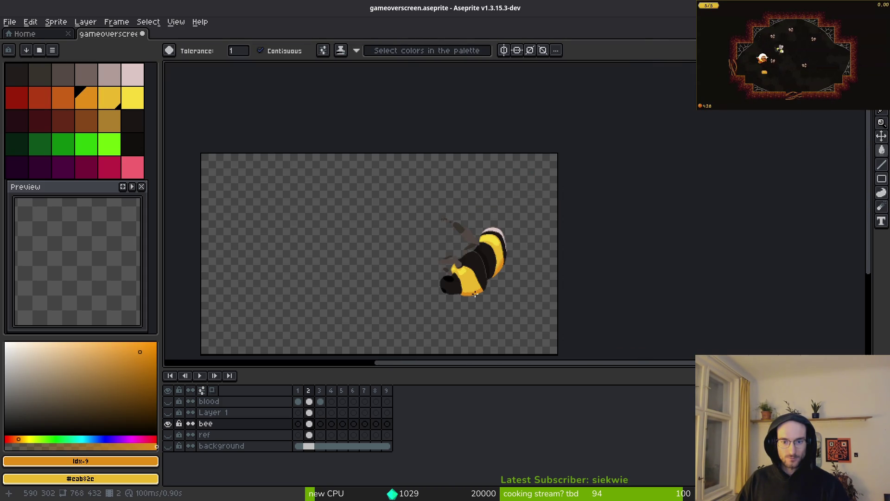
pyautogui.scroll(6, 475, 293)
# With the Pencil, turn orange pixels along the shadow edge back to yellow, cutting a notch.
pyautogui.press('b')
pyautogui.moveTo(445, 295); pyautogui.dragTo(521, 183)
pyautogui.rightClick(467, 244)
pyautogui.moveTo(467, 244); pyautogui.dragTo(594, 252)
pyautogui.rightClick(598, 269)
pyautogui.rightClick(402, 229)
pyautogui.rightClick(425, 250)
pyautogui.rightClick(469, 273)
pyautogui.rightClick(491, 272)
pyautogui.rightClick(513, 273)
pyautogui.scroll(-3, 636, 278)
pyautogui.scroll(2, 562, 288)
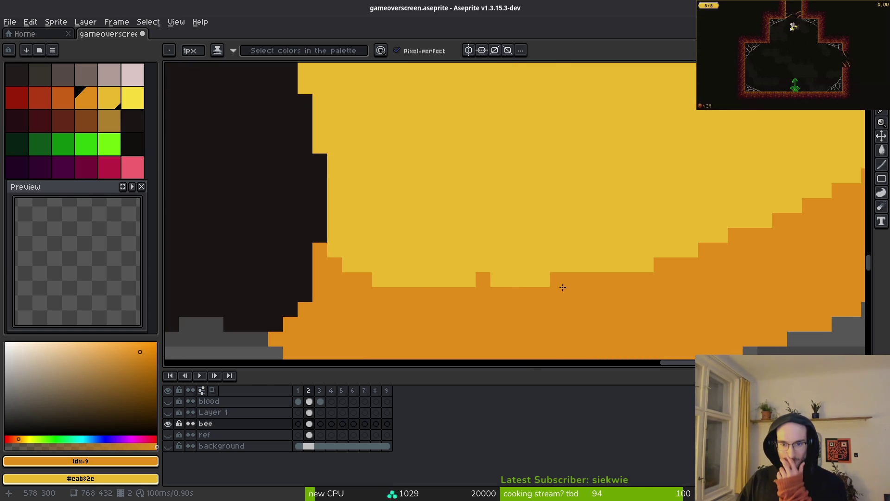
pyautogui.rightClick(484, 280)
# Start a checkered orange dither along the shadow edge, correcting misplaced pixels.
pyautogui.click(542, 280)
pyautogui.click(543, 265)
pyautogui.rightClick(542, 280)
pyautogui.click(524, 276)
pyautogui.moveTo(513, 264); pyautogui.dragTo(498, 265)
pyautogui.rightClick(498, 265)
pyautogui.click(498, 279)
pyautogui.click(468, 265)
pyautogui.click(421, 275)
pyautogui.click(394, 265)
pyautogui.hotkey('ctrl', 'z')
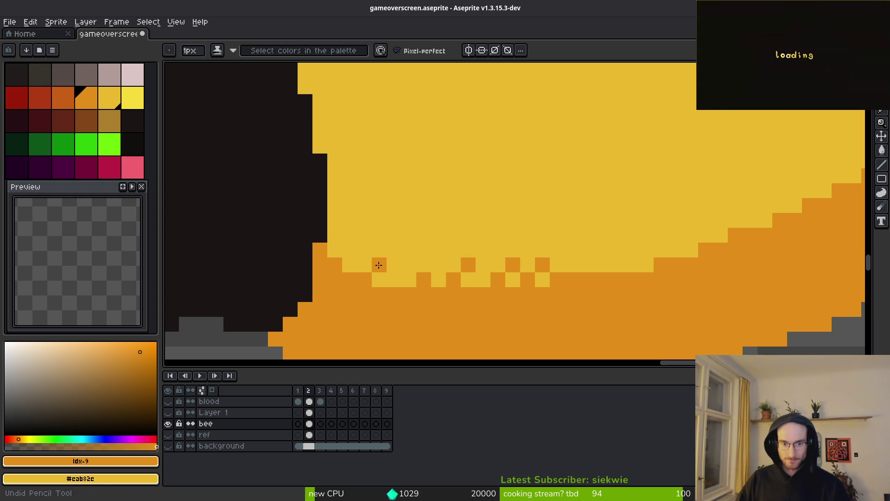
# Add orange dither pixels on the shadow edge and in the yellow just above it.
pyautogui.click(394, 280)
pyautogui.click(379, 265)
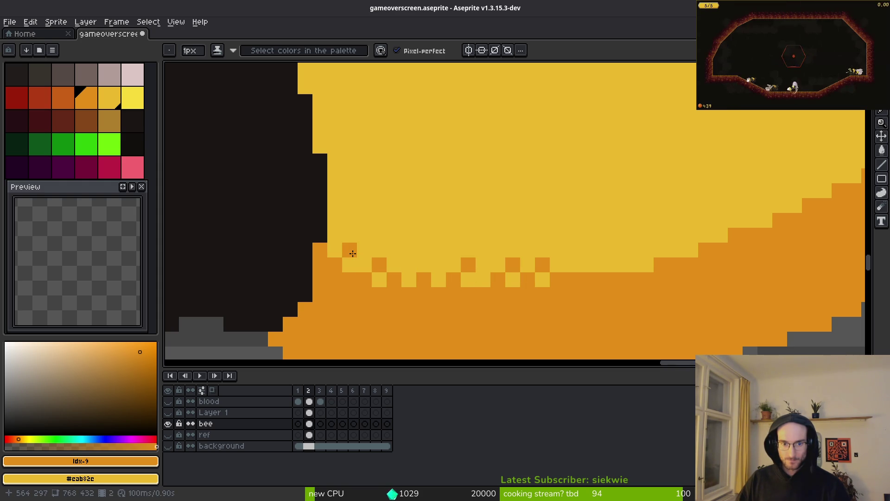
pyautogui.click(364, 250)
pyautogui.click(335, 234)
pyautogui.click(376, 233)
pyautogui.click(409, 264)
pyautogui.click(424, 249)
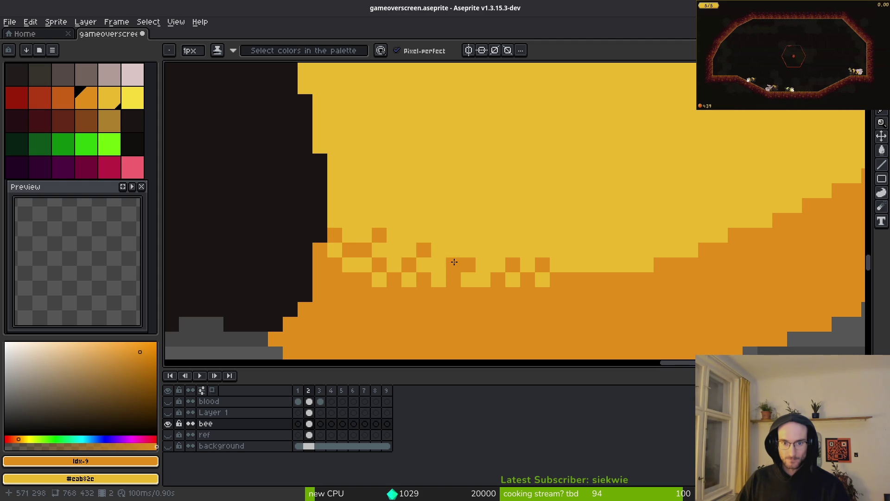
pyautogui.click(496, 251)
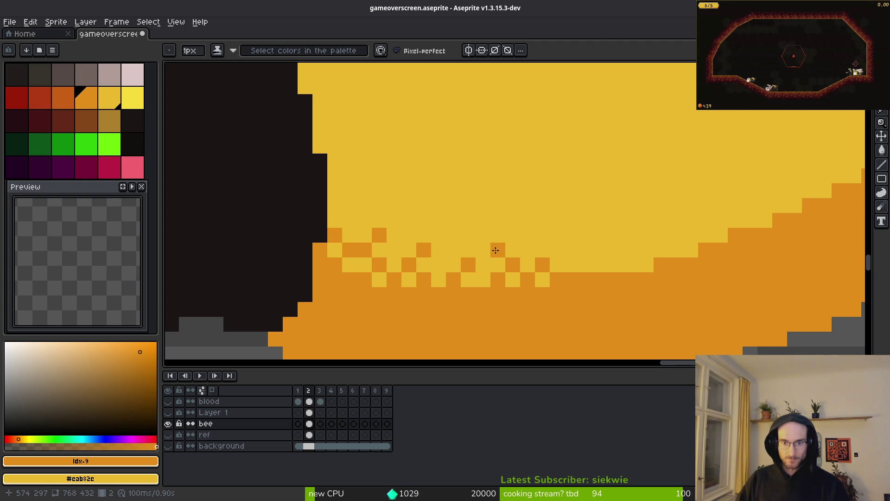
# Continue the orange checker pattern rightward and up toward the yellow.
pyautogui.scroll(3, 626, 274)
pyautogui.click(429, 246)
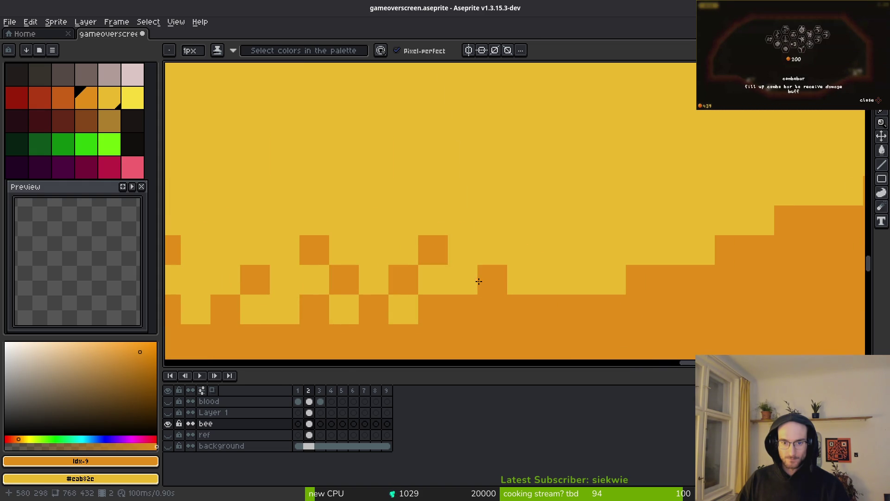
pyautogui.click(462, 280)
pyautogui.click(495, 245)
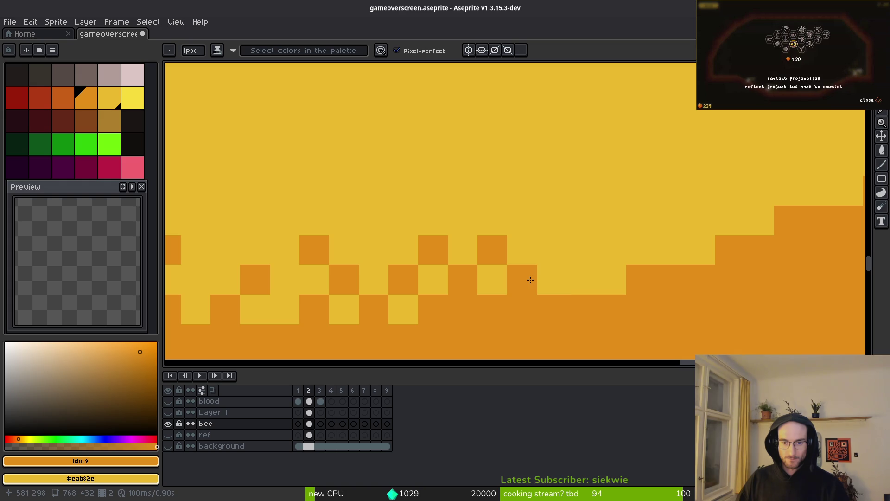
pyautogui.click(522, 227)
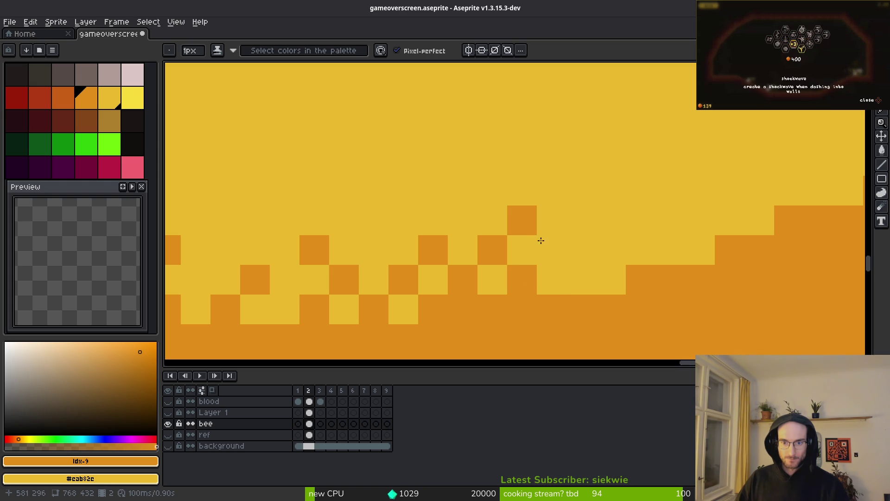
pyautogui.click(554, 253)
pyautogui.click(582, 280)
pyautogui.click(611, 250)
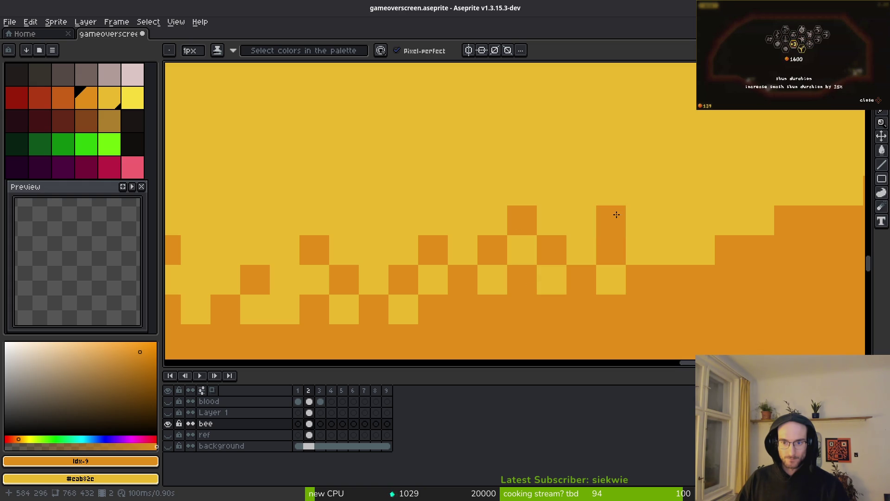
pyautogui.click(631, 214)
pyautogui.click(674, 250)
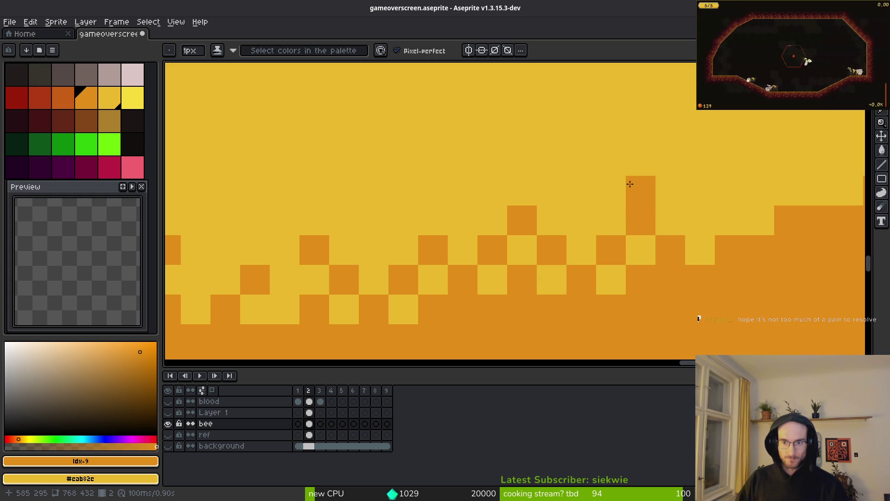
pyautogui.click(673, 193)
pyautogui.click(699, 222)
# Add orange dither pixels along the sloped shadow edge further up-left.
pyautogui.scroll(-2, 738, 232)
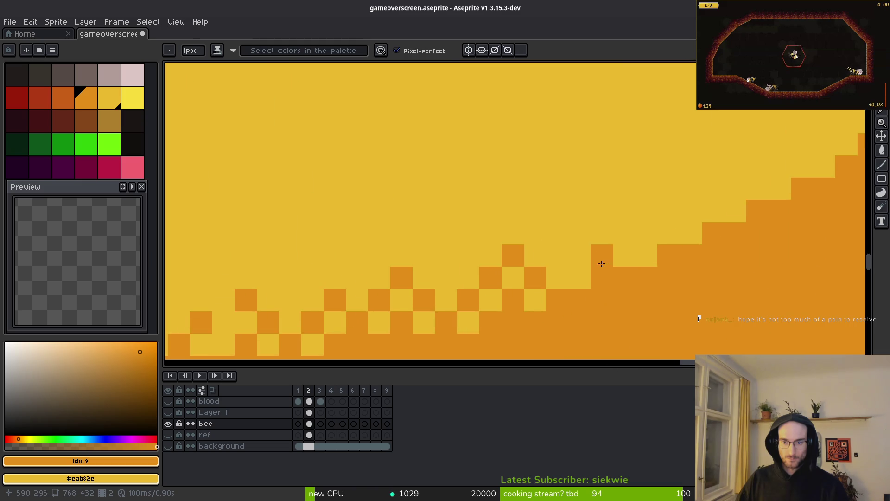
pyautogui.scroll(1, 600, 261)
pyautogui.moveTo(537, 295); pyautogui.dragTo(487, 215)
pyautogui.click(415, 228)
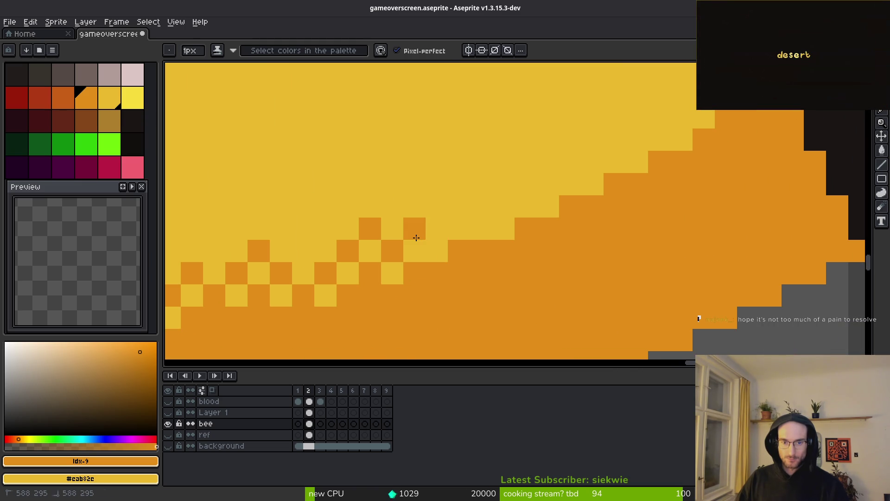
pyautogui.click(436, 229)
pyautogui.click(459, 205)
pyautogui.click(493, 227)
pyautogui.click(481, 228)
# Extend the orange dither staircase up and to the right.
pyautogui.rightClick(504, 228)
pyautogui.click(503, 206)
pyautogui.click(548, 183)
pyautogui.click(526, 184)
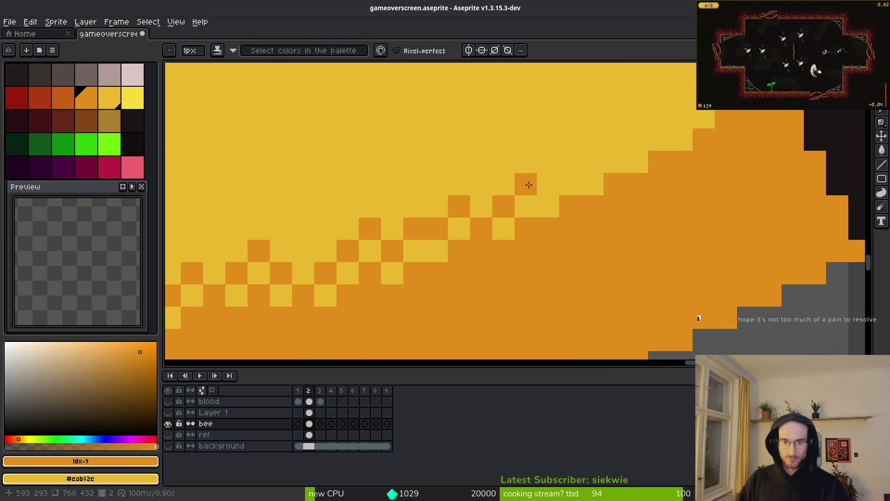
pyautogui.click(570, 162)
pyautogui.click(593, 161)
pyautogui.click(637, 139)
pyautogui.click(615, 139)
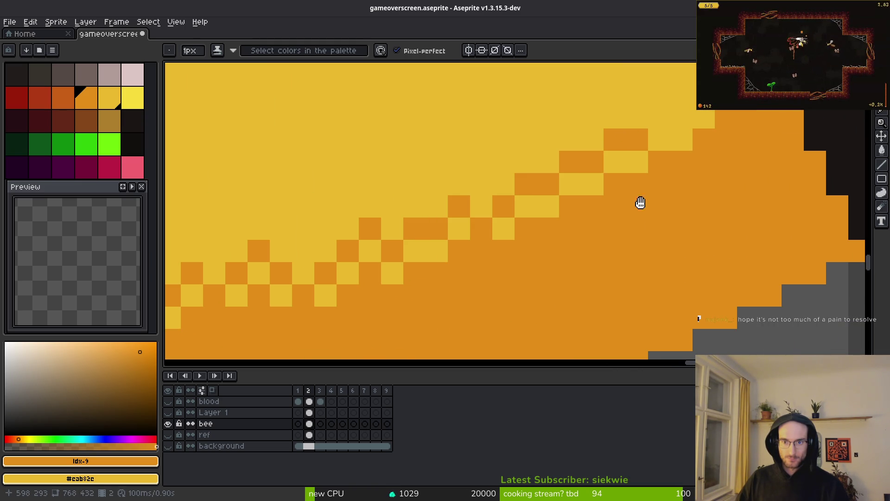
# Carry the dither staircase along the upper shadow edge, restoring one misplaced pixel to yellow.
pyautogui.moveTo(636, 159); pyautogui.dragTo(631, 217)
pyautogui.click(654, 175)
pyautogui.click(677, 175)
pyautogui.click(721, 130)
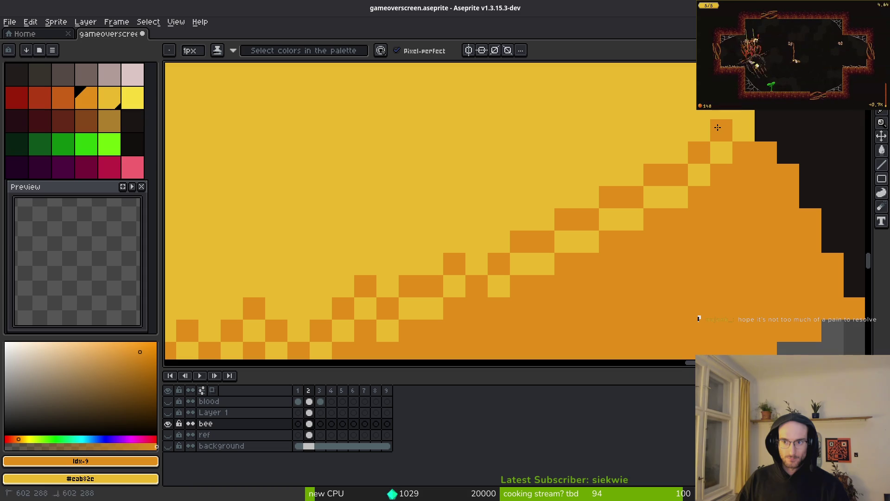
pyautogui.click(699, 114)
pyautogui.click(655, 153)
pyautogui.rightClick(655, 153)
pyautogui.click(633, 152)
pyautogui.click(676, 130)
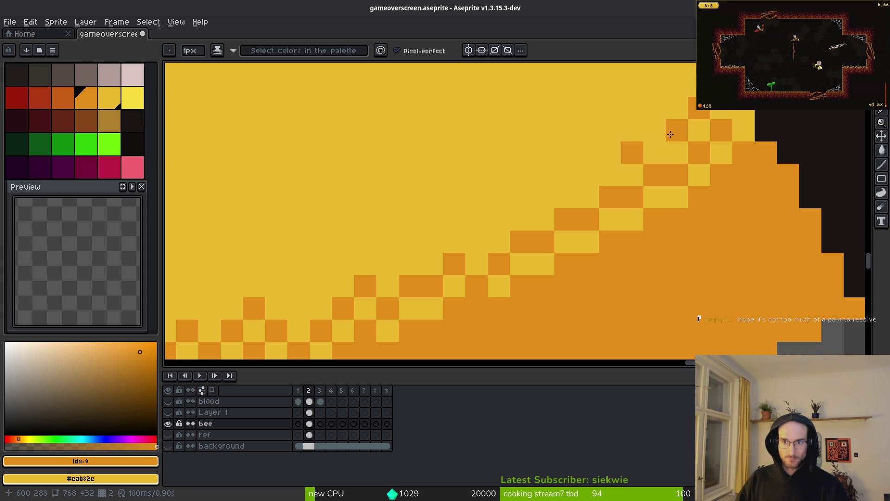
# Extend the orange dither lower along the edge, turning stray pixels back to yellow.
pyautogui.click(565, 197)
pyautogui.rightClick(566, 197)
pyautogui.click(588, 175)
pyautogui.click(544, 197)
pyautogui.click(498, 219)
pyautogui.click(455, 241)
pyautogui.rightClick(454, 242)
pyautogui.click(476, 241)
pyautogui.click(409, 263)
pyautogui.rightClick(410, 263)
pyautogui.click(387, 263)
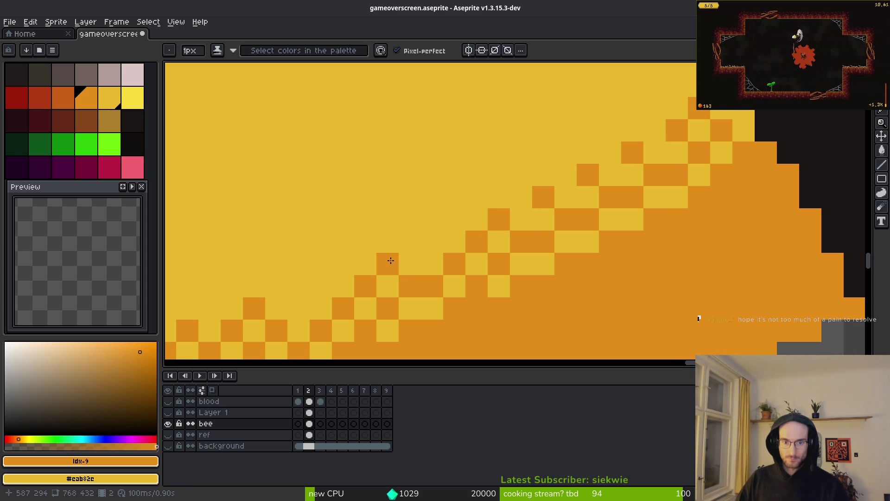
pyautogui.rightClick(387, 263)
pyautogui.click(432, 242)
pyautogui.click(387, 263)
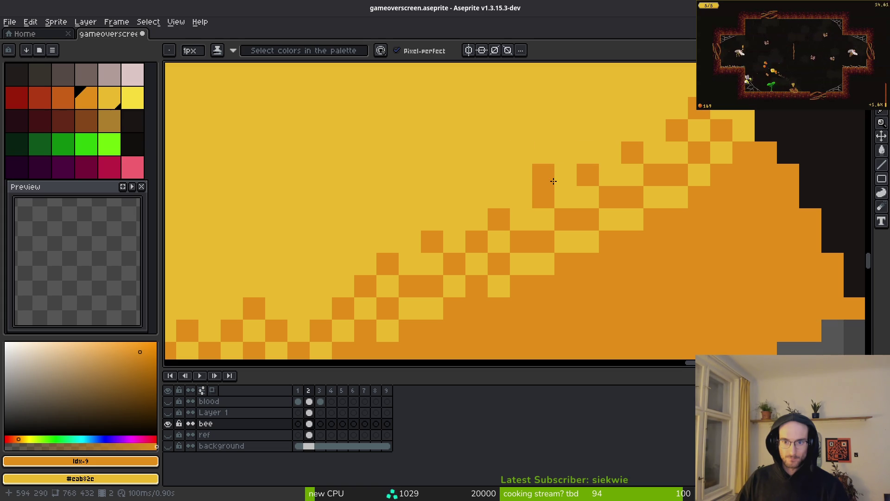
# Shift one dither pixel a step left and zoom out to check the pattern.
pyautogui.click(566, 175)
pyautogui.rightClick(588, 175)
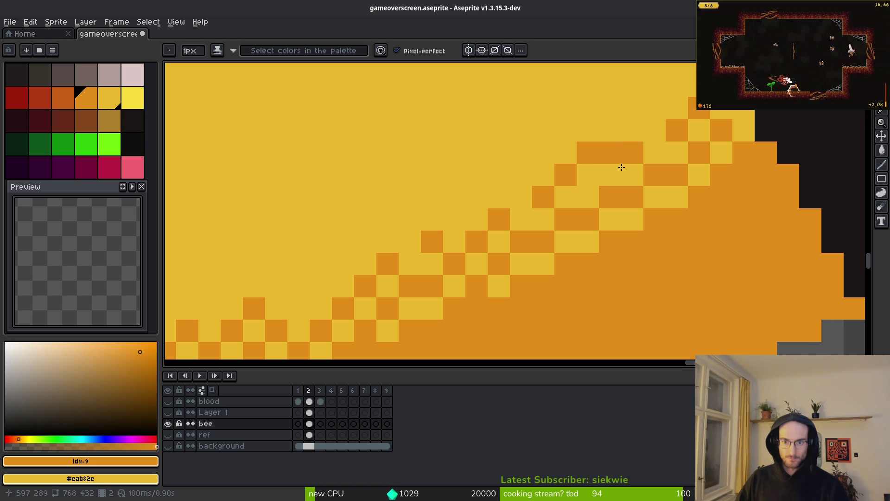
pyautogui.scroll(-5, 673, 223)
pyautogui.scroll(-3, 674, 224)
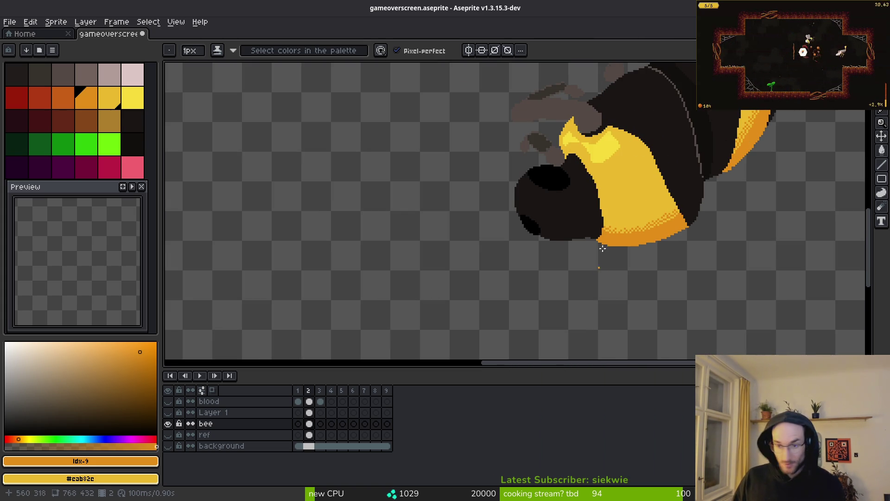
# Sample the stripe's yellows, making the light highlight yellow #f7db3b the drawing colour.
pyautogui.scroll(2, 649, 239)
pyautogui.scroll(-6, 624, 242)
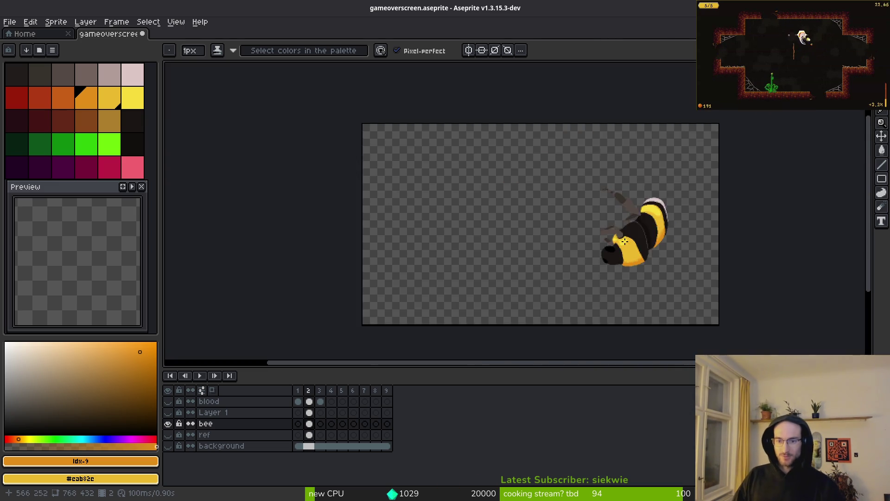
pyautogui.scroll(6, 624, 241)
pyautogui.press('i')
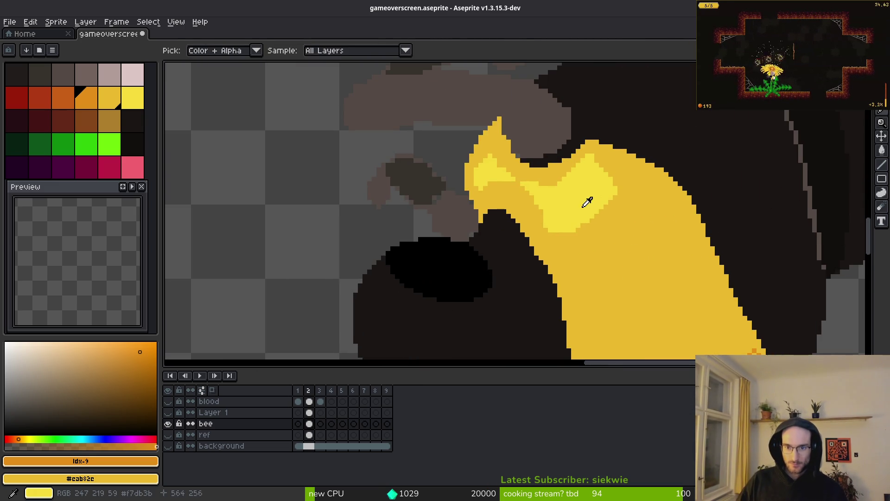
pyautogui.click(585, 205)
pyautogui.scroll(2, 570, 213)
pyautogui.press('b')
pyautogui.keyDown('alt'); pyautogui.click(533, 252); pyautogui.keyUp('alt')
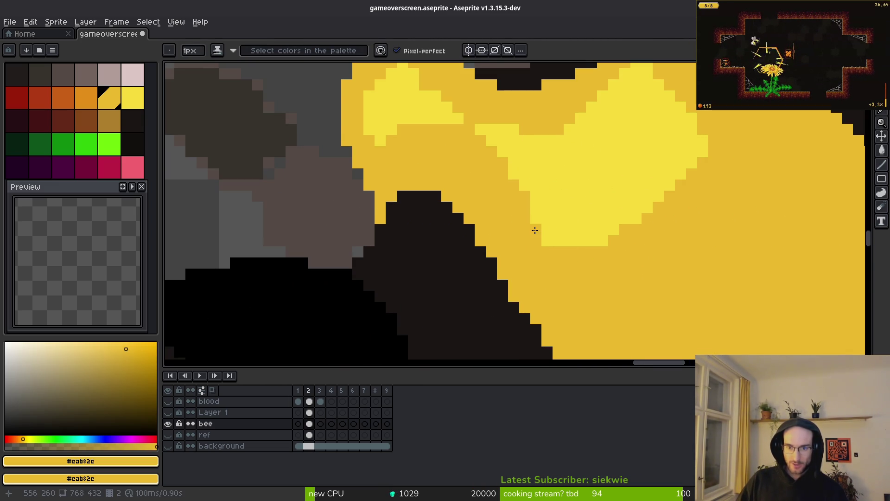
pyautogui.keyDown('alt'); pyautogui.click(629, 230); pyautogui.keyUp('alt')
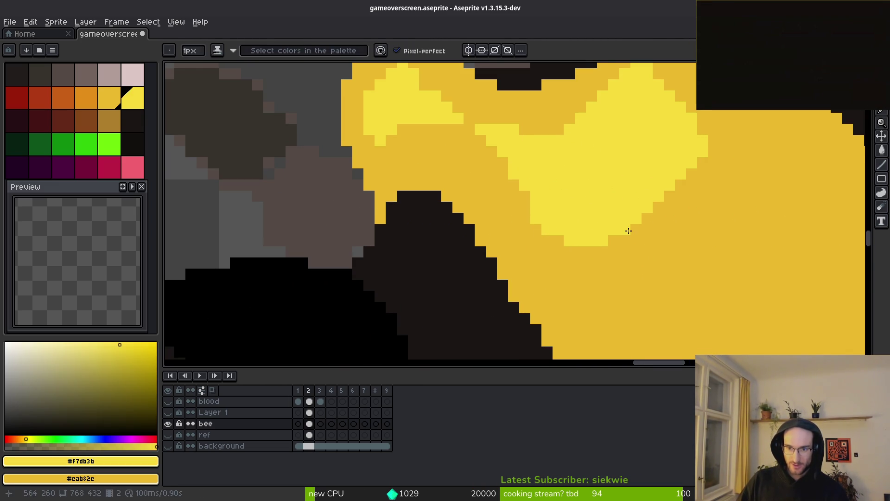
pyautogui.scroll(2, 701, 204)
# Widen the light-yellow highlight diagonally and darken its stepped upper-left edge pixels.
pyautogui.rightClick(665, 116)
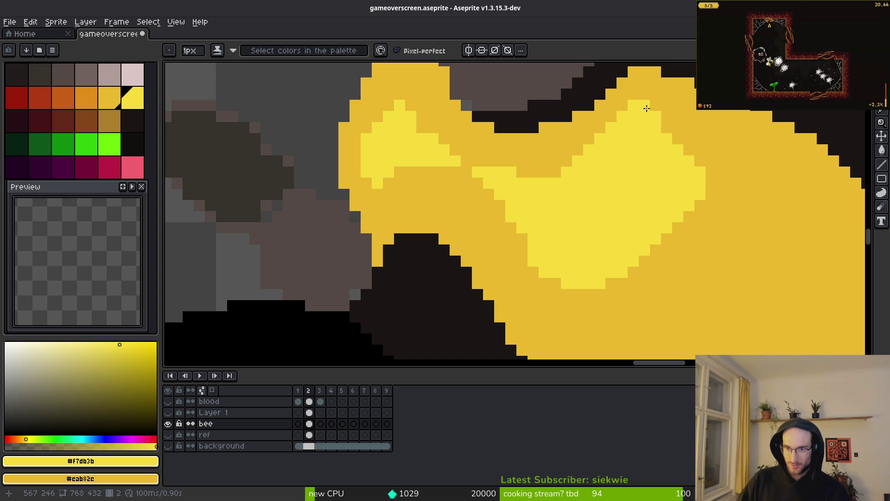
pyautogui.rightClick(645, 105)
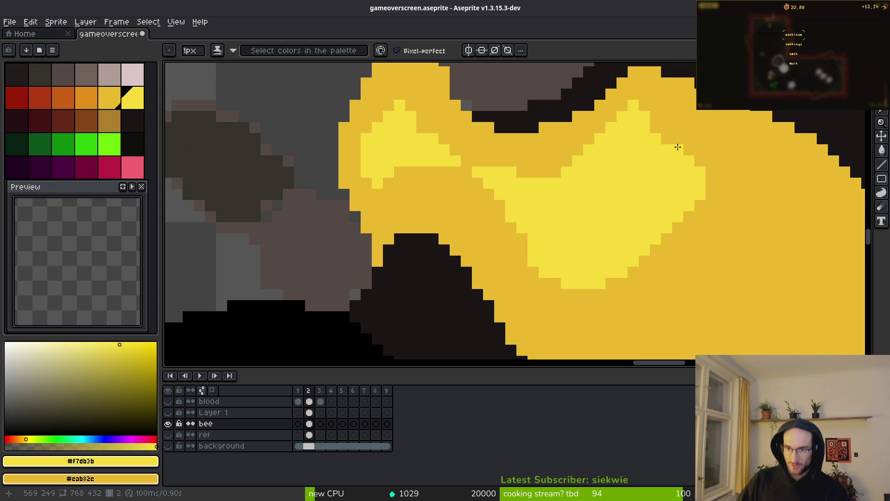
pyautogui.moveTo(645, 105)
pyautogui.mouseDown()
pyautogui.moveTo(688, 135)
pyautogui.moveTo(713, 173)
pyautogui.mouseUp()
pyautogui.moveTo(654, 124)
pyautogui.mouseDown()
pyautogui.moveTo(675, 133)
pyautogui.moveTo(655, 93)
pyautogui.moveTo(722, 159)
pyautogui.moveTo(705, 212)
pyautogui.moveTo(630, 278)
pyautogui.moveTo(640, 278)
pyautogui.moveTo(641, 262)
pyautogui.moveTo(698, 201)
pyautogui.moveTo(682, 123)
pyautogui.moveTo(709, 147)
pyautogui.moveTo(687, 107)
pyautogui.mouseUp()
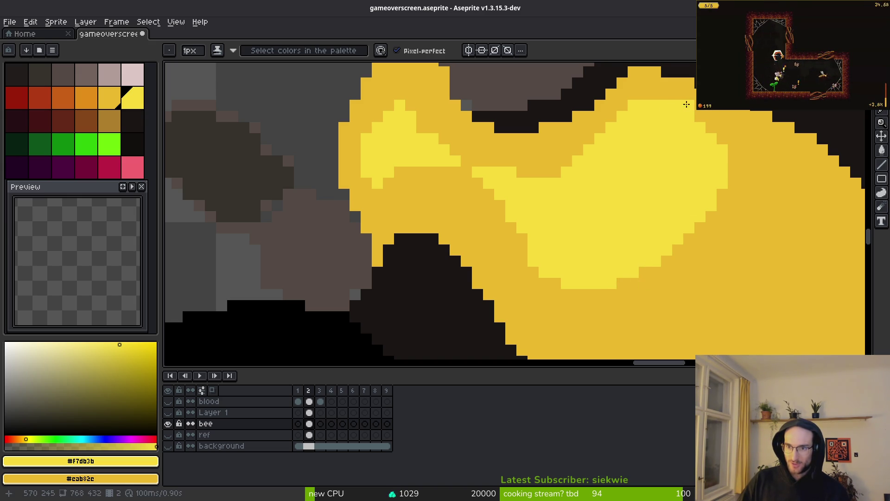
pyautogui.rightClick(633, 105)
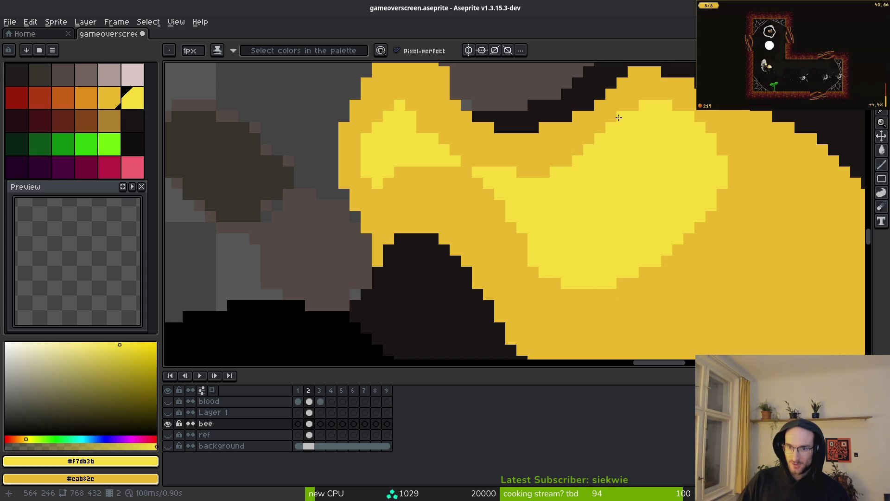
pyautogui.rightClick(589, 149)
pyautogui.rightClick(578, 161)
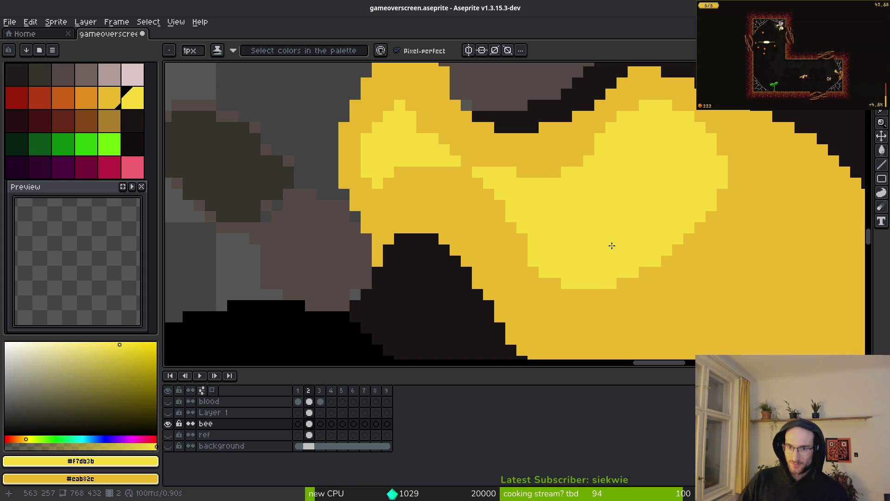
pyautogui.scroll(-4, 628, 223)
pyautogui.scroll(-1, 639, 238)
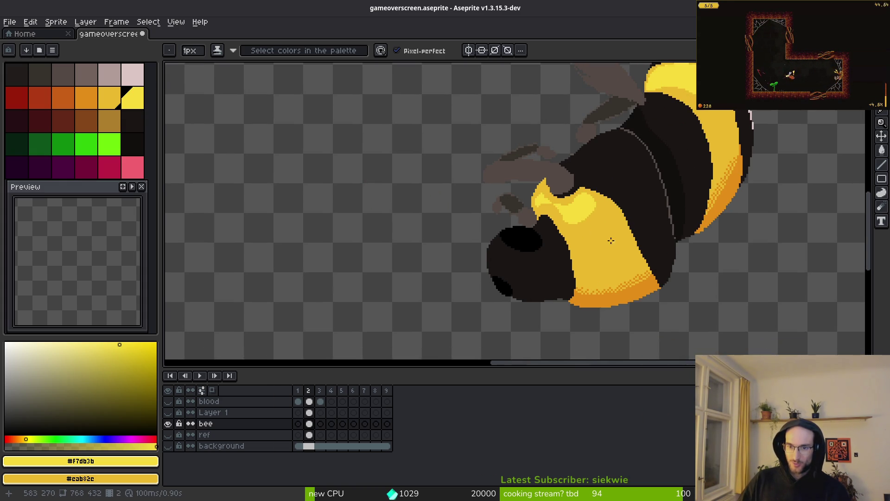
# Repaint the two stray light-yellow highlight pixels in darker yellow and zoom out to review the bee.
pyautogui.scroll(5, 582, 193)
pyautogui.rightClick(547, 179)
pyautogui.rightClick(534, 236)
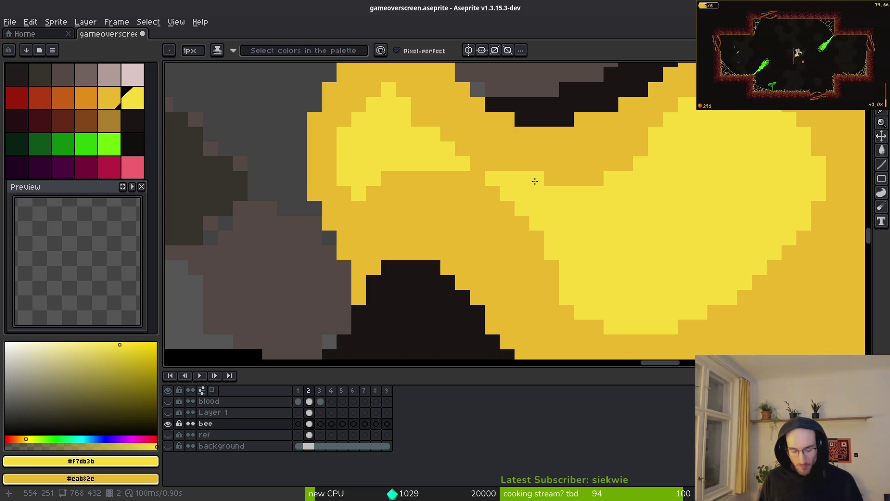
pyautogui.scroll(-5, 279, 78)
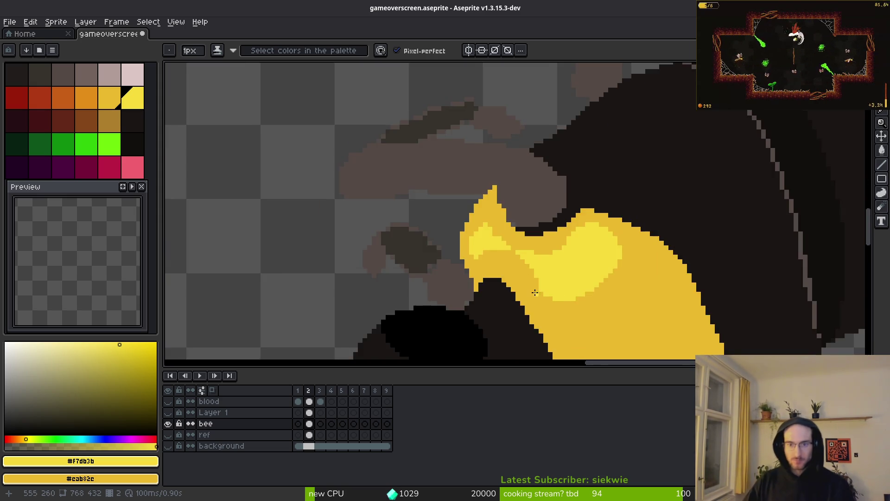
pyautogui.scroll(-3, 536, 275)
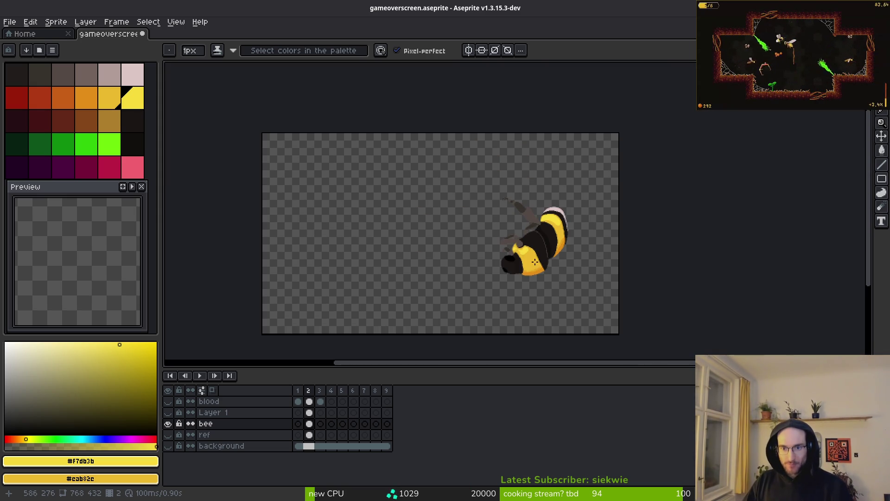
pyautogui.scroll(2, 547, 269)
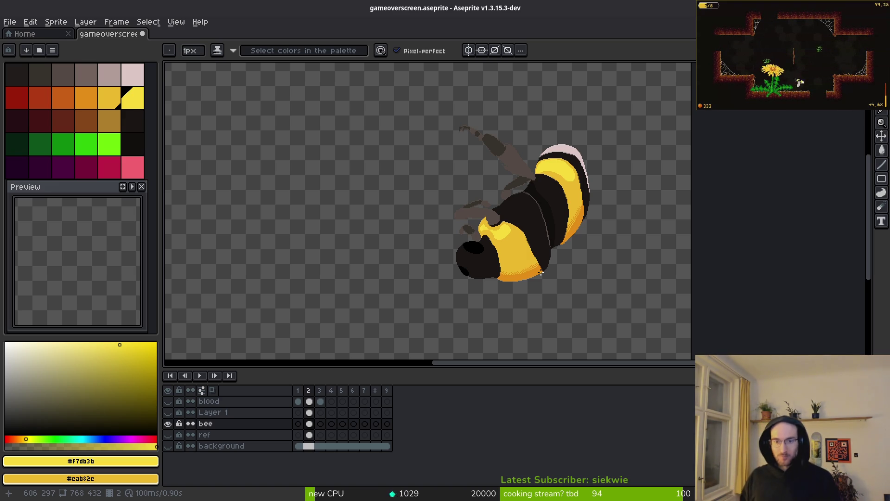
pyautogui.scroll(5, 533, 246)
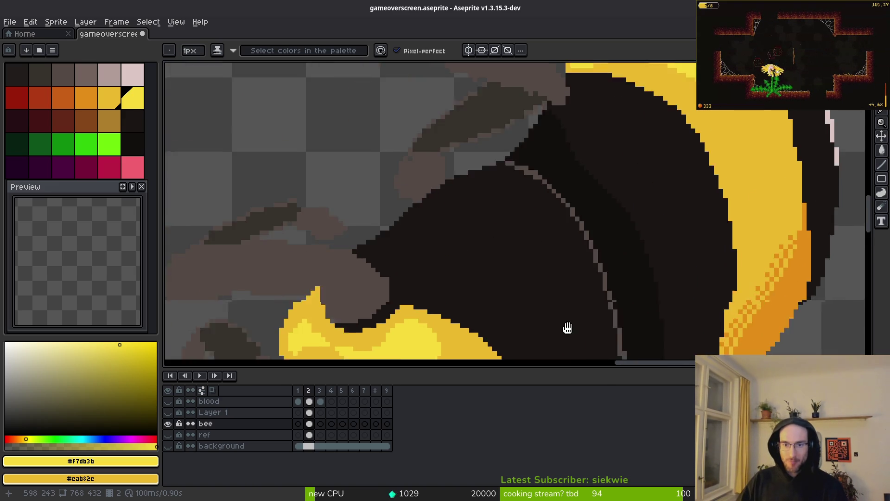
# Sample the brown seam colour and set the darkest palette colour as replacement, then cancel replacing.
pyautogui.moveTo(464, 259); pyautogui.dragTo(457, 261)
pyautogui.keyDown('alt'); pyautogui.click(441, 155); pyautogui.keyUp('alt')
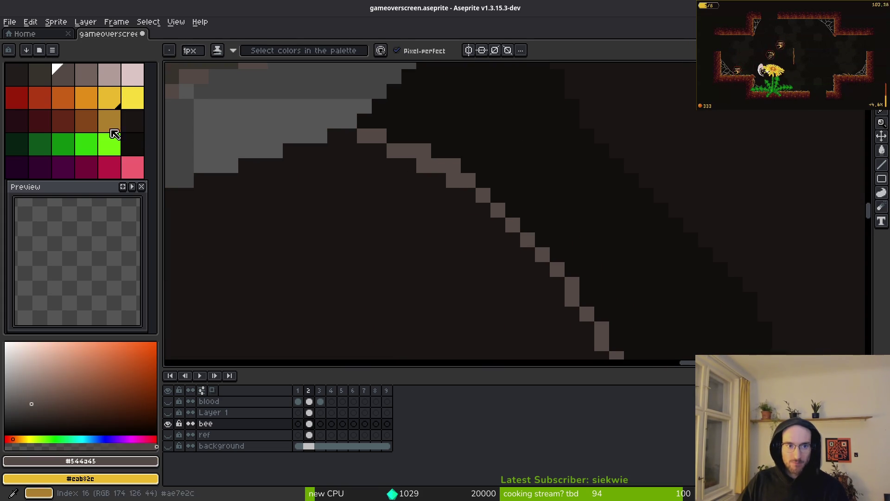
pyautogui.rightClick(48, 82)
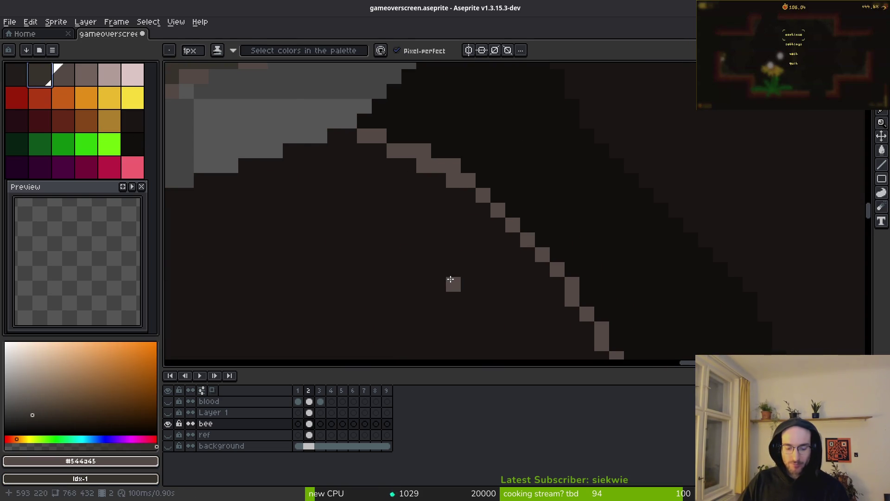
pyautogui.hotkey('shift', 'r')
pyautogui.scroll(-3, 463, 269)
pyautogui.press('Tab')
pyautogui.press('Escape')
pyautogui.scroll(-2, 459, 272)
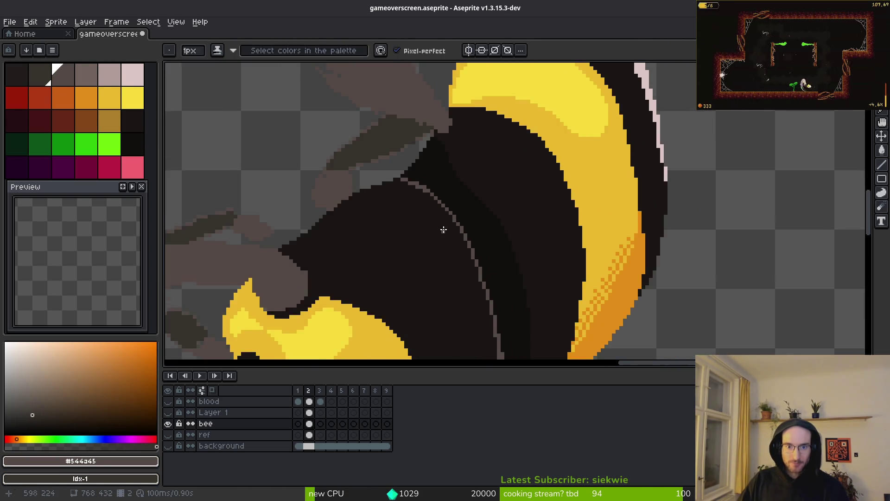
# Lasso-select the dark stripe around its seam and replace the seam colour inside it.
pyautogui.hotkey('shift', 'w')
pyautogui.moveTo(463, 231)
pyautogui.mouseDown()
pyautogui.moveTo(432, 200)
pyautogui.moveTo(458, 314)
pyautogui.mouseUp()
pyautogui.moveTo(474, 233); pyautogui.dragTo(476, 231)
pyautogui.hotkey('shift', 'r')
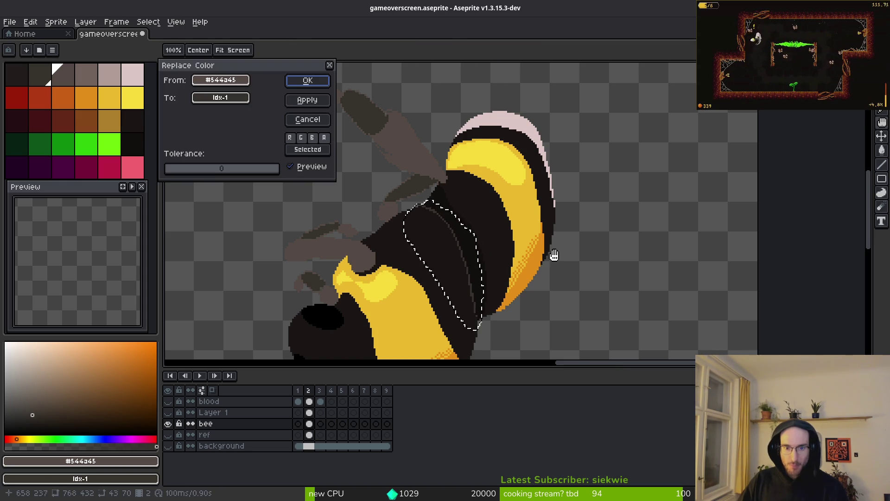
pyautogui.press('Return')
pyautogui.scroll(4, 482, 278)
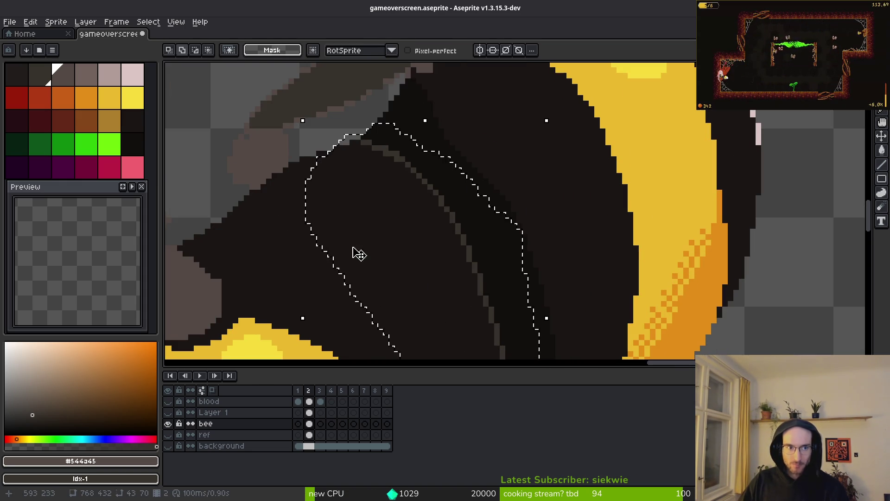
# Replace palette index 1 with index 0 inside the selected dark stripe.
pyautogui.click(11, 80)
pyautogui.hotkey('shift', 'r')
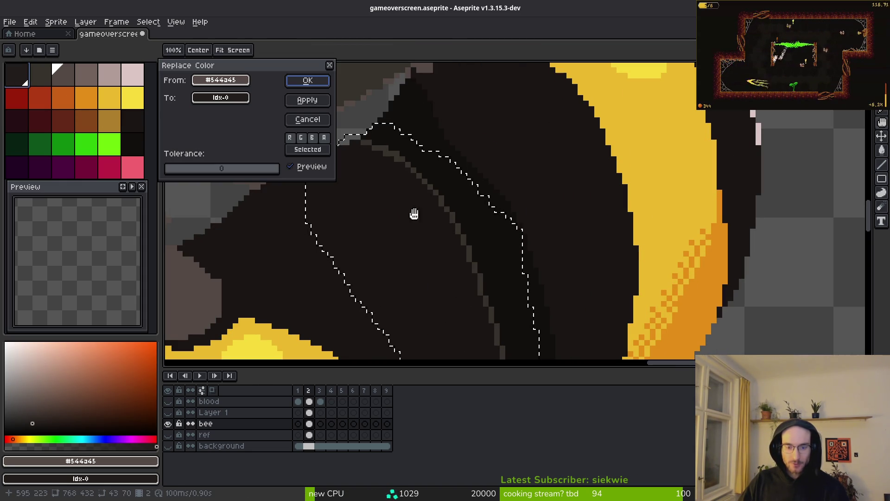
pyautogui.press('Escape')
pyautogui.click(40, 74)
pyautogui.hotkey('shift', 'r')
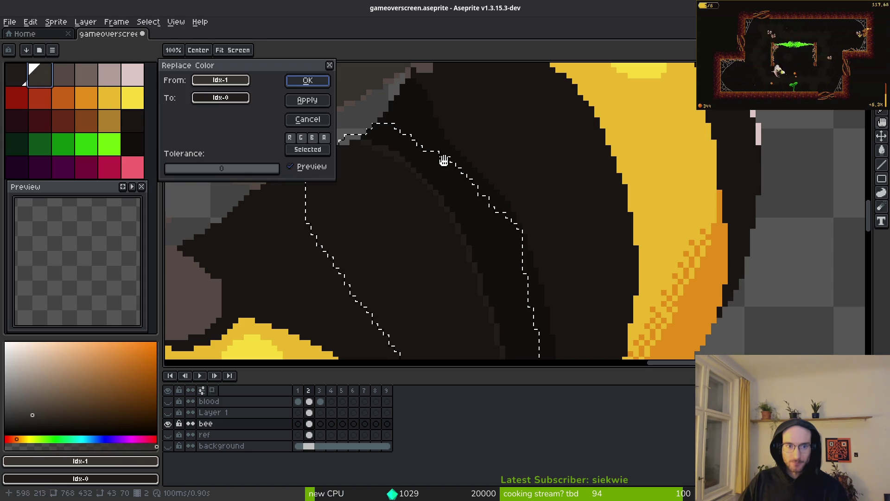
pyautogui.scroll(-2, 518, 215)
pyautogui.press('Return')
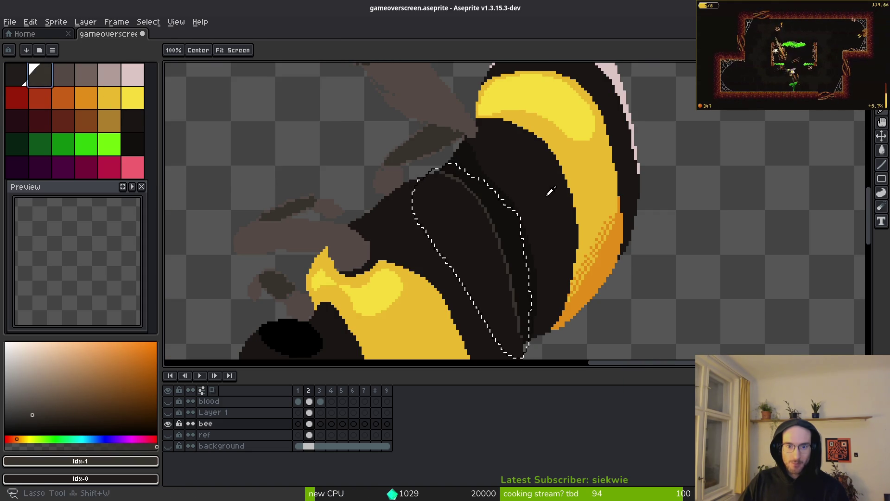
pyautogui.scroll(-3, 543, 232)
pyautogui.scroll(3, 544, 255)
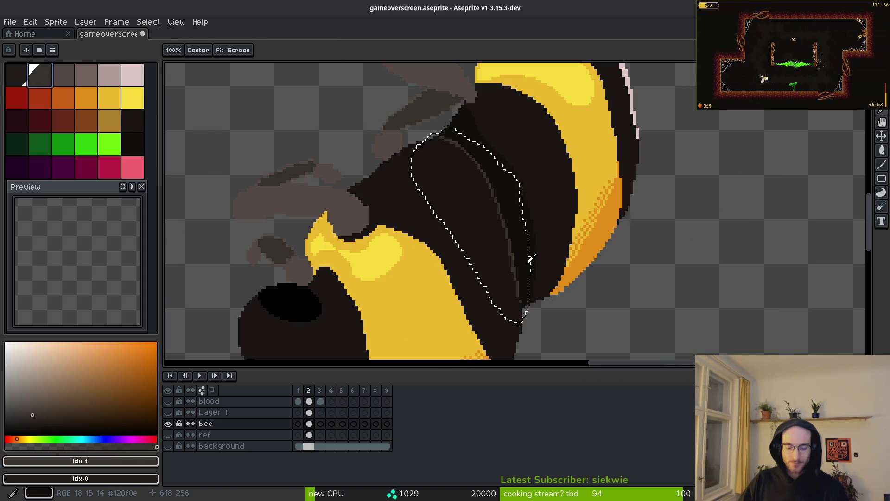
pyautogui.hotkey('shift', 'r')
pyautogui.scroll(-1, 551, 251)
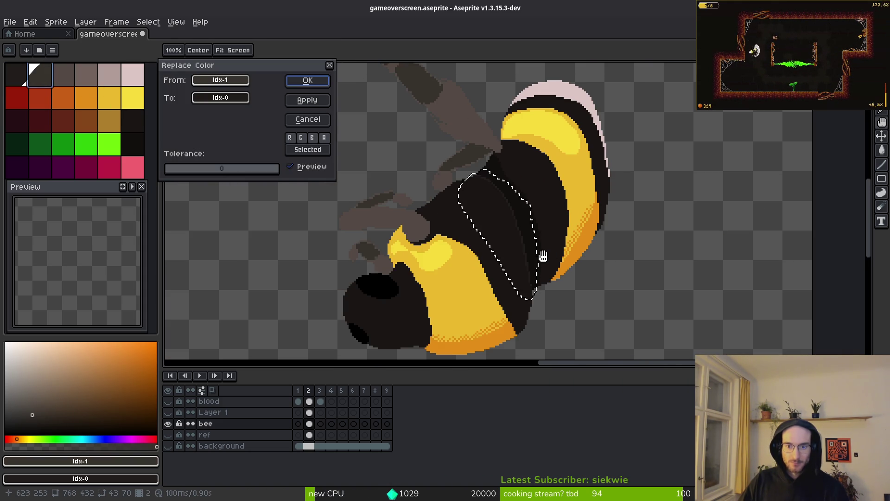
pyautogui.press('Return')
pyautogui.scroll(5, 529, 254)
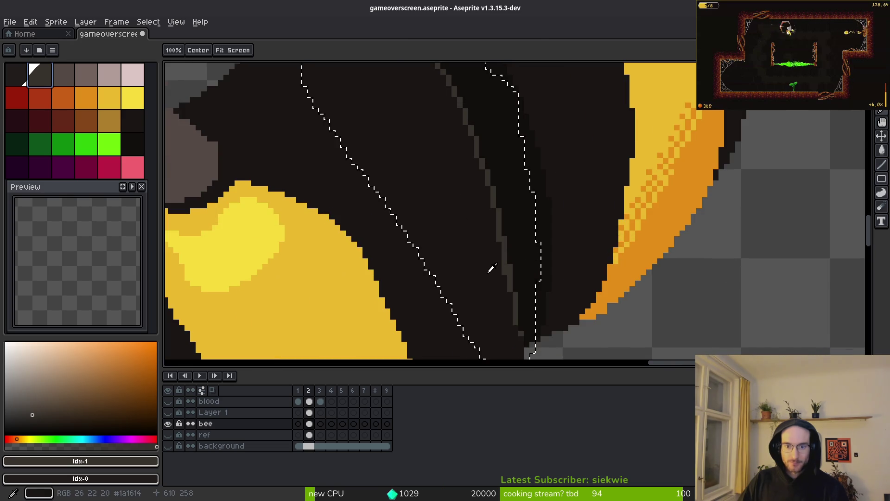
# Deselect and paint over the stray light pixel with the bee body's dark colour.
pyautogui.keyDown('alt'); pyautogui.click(488, 265); pyautogui.keyUp('alt')
pyautogui.press('b')
pyautogui.hotkey('ctrl', 'd')
pyautogui.click(506, 280)
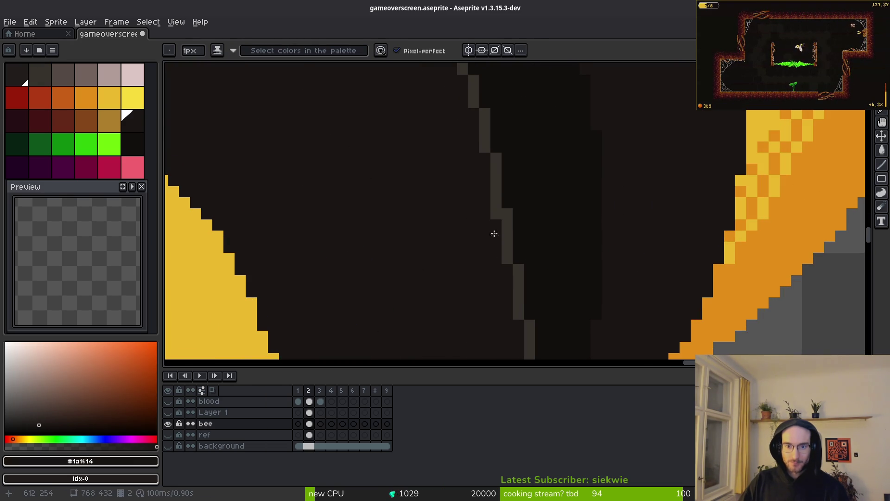
# Darken one pixel of the grey edge line and add a grey pixel to the stripe edge.
pyautogui.scroll(-5, 471, 226)
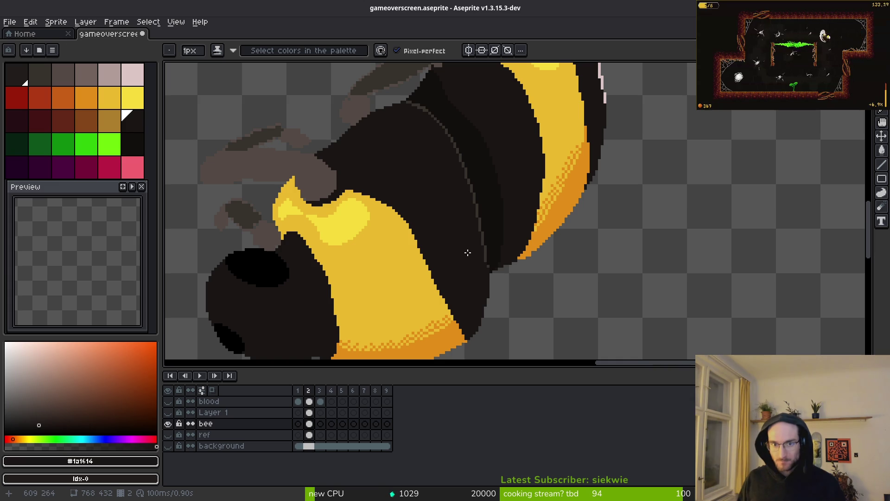
pyautogui.scroll(5, 549, 211)
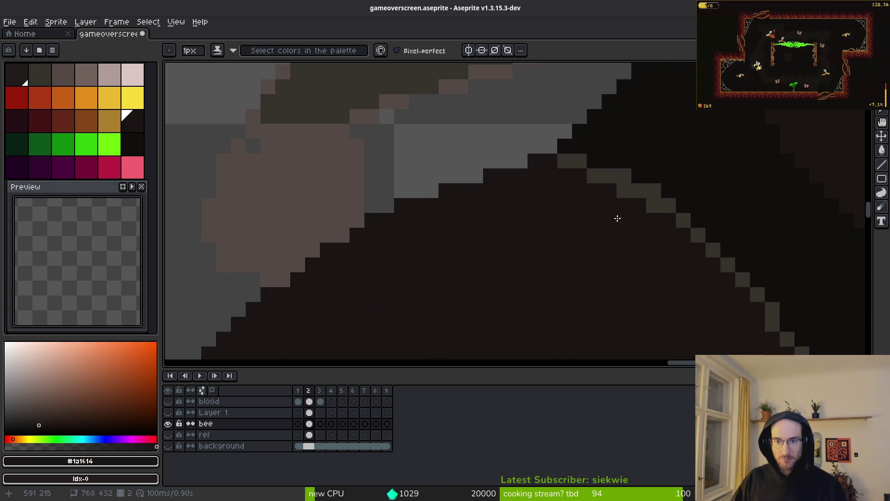
pyautogui.scroll(-3, 658, 209)
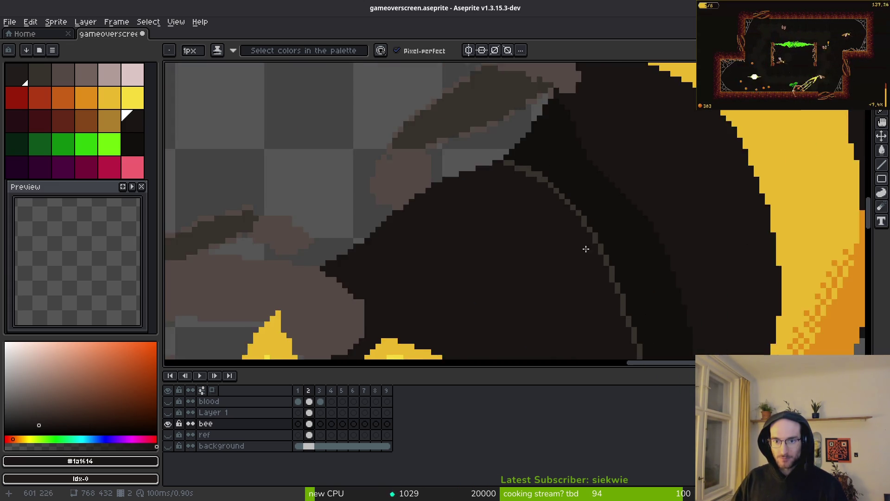
pyautogui.scroll(4, 569, 227)
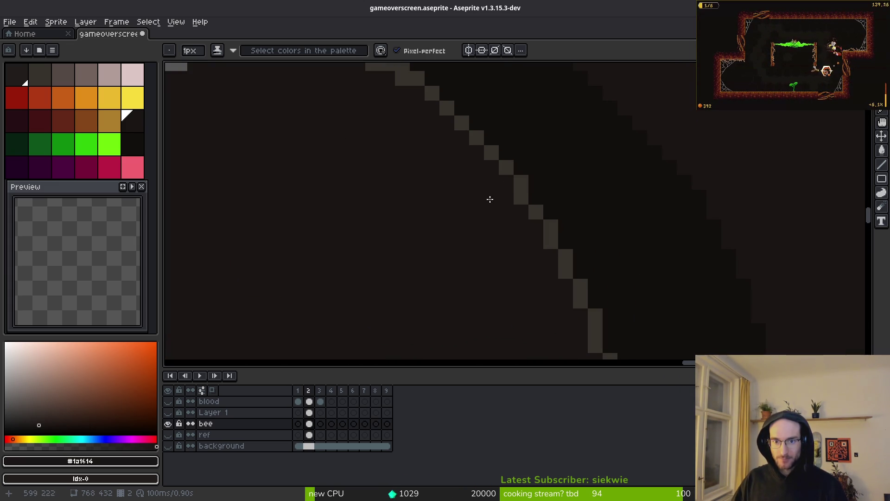
pyautogui.scroll(-3, 557, 302)
pyautogui.hscroll(2, 491, 250)
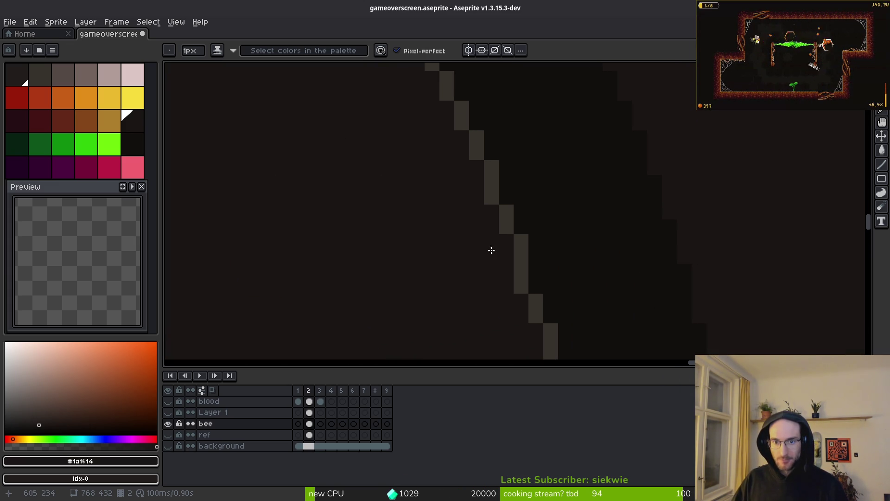
pyautogui.keyDown('alt'); pyautogui.click(510, 234); pyautogui.keyUp('alt')
pyautogui.rightClick(521, 241)
pyautogui.click(580, 285)
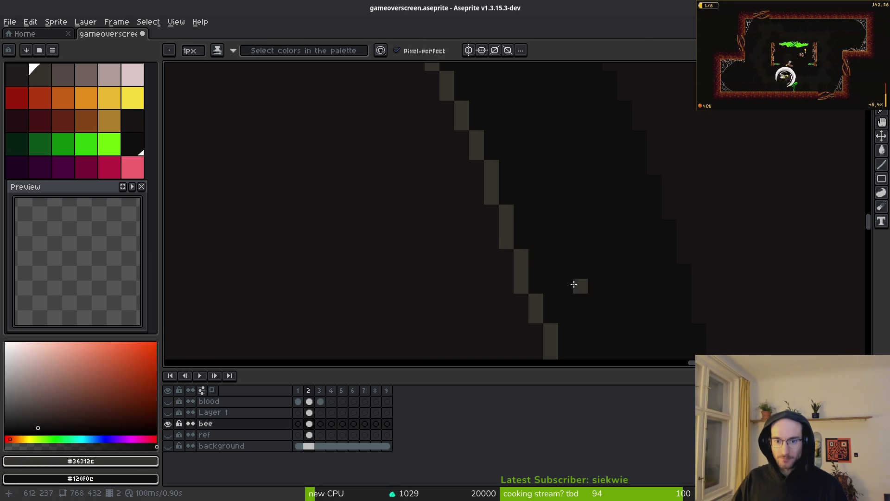
# Save the sprite file with Ctrl+S.
pyautogui.scroll(-2, 556, 246)
pyautogui.scroll(-1, 571, 224)
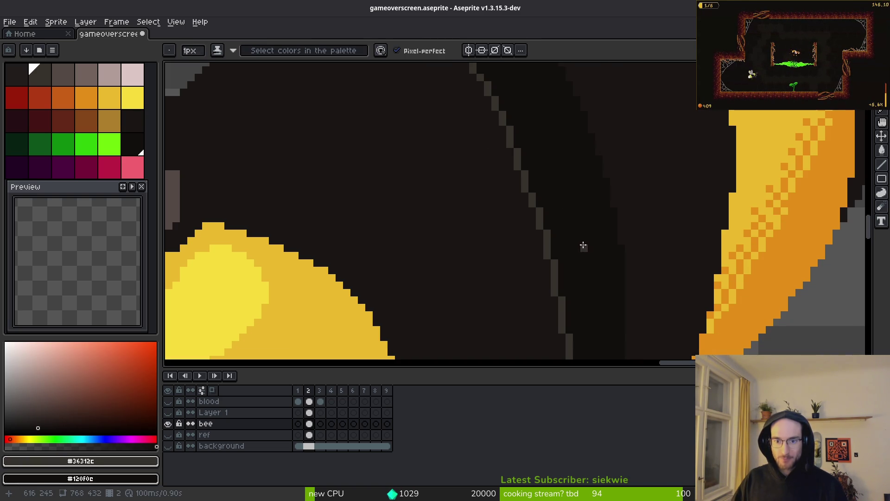
pyautogui.scroll(-1, 583, 247)
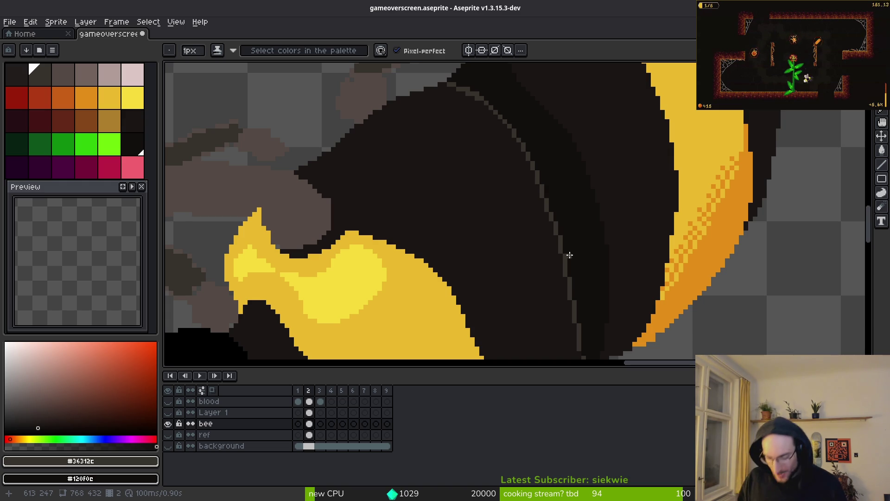
pyautogui.scroll(-2, 565, 256)
pyautogui.hscroll(-2, 477, 269)
pyautogui.hotkey('ctrl', 's')
# Draw grey lines along the head's edge and down the head.
pyautogui.scroll(1, 535, 243)
pyautogui.scroll(-3, 535, 243)
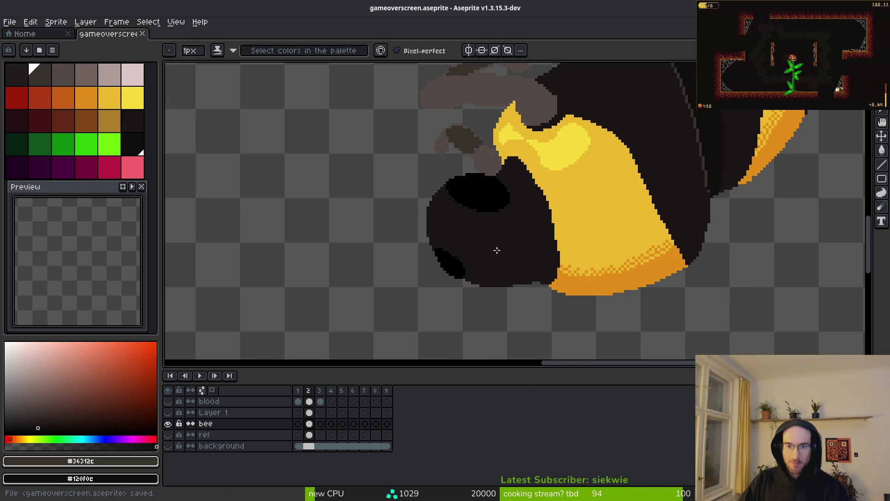
pyautogui.scroll(-3, 494, 248)
pyautogui.scroll(5, 512, 250)
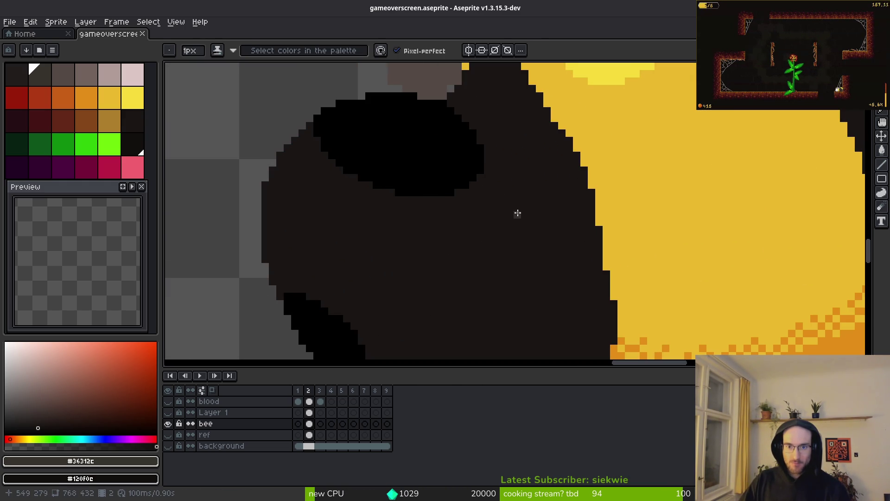
pyautogui.scroll(-2, 492, 115)
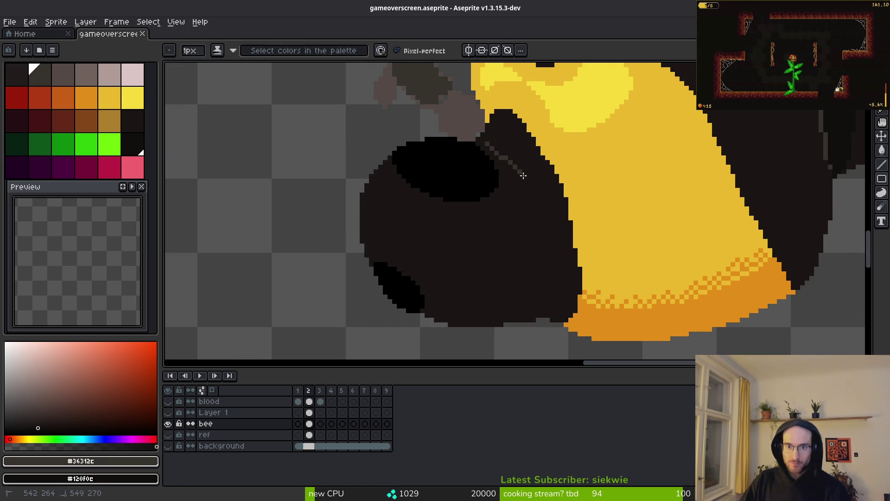
pyautogui.scroll(2, 486, 129)
pyautogui.moveTo(484, 126); pyautogui.dragTo(576, 208)
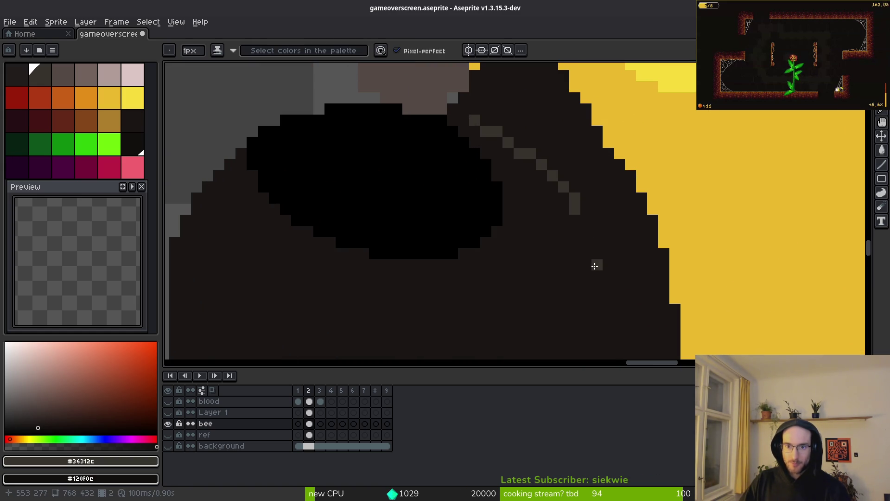
pyautogui.moveTo(597, 260); pyautogui.dragTo(566, 201)
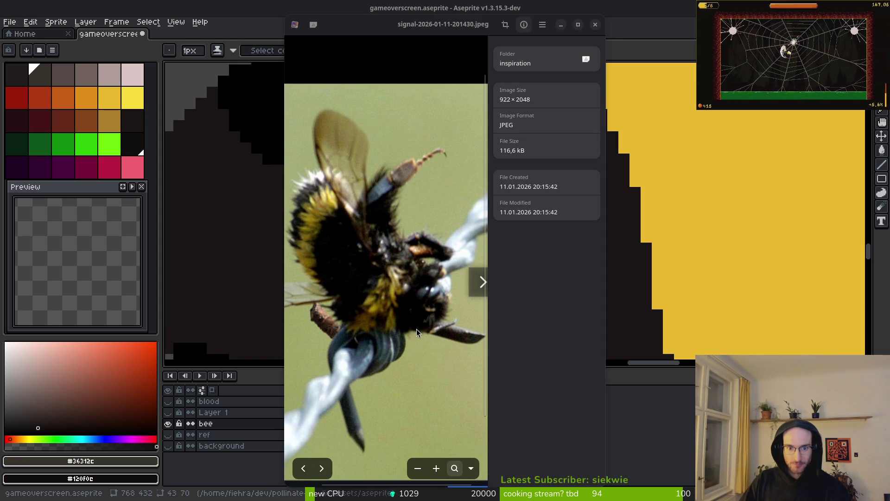
# Close the reference bee photo, draw a grey diagonal on the head, then undo the three grey strokes.
pyautogui.hotkey('ctrl', 'w')
pyautogui.scroll(-2, 547, 216)
pyautogui.scroll(2, 547, 217)
pyautogui.moveTo(555, 108)
pyautogui.mouseDown()
pyautogui.moveTo(487, 284)
pyautogui.moveTo(520, 178)
pyautogui.moveTo(531, 208)
pyautogui.moveTo(506, 292)
pyautogui.mouseUp()
pyautogui.scroll(-2, 595, 251)
pyautogui.scroll(-3, 595, 252)
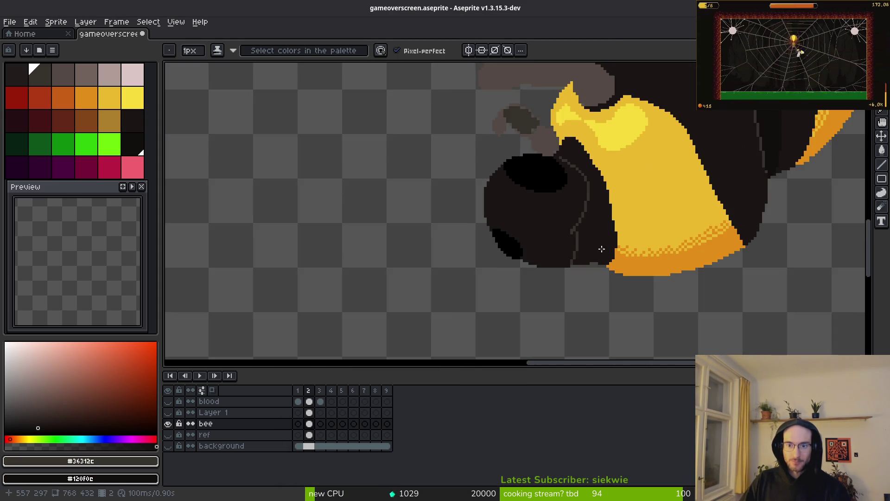
pyautogui.scroll(4, 599, 243)
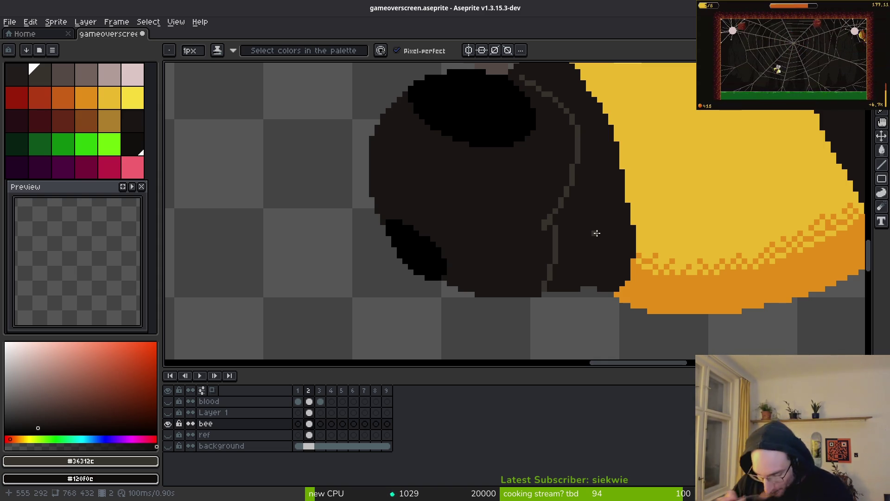
pyautogui.hotkey('ctrl', 'z')
pyautogui.scroll(-2, 586, 227)
pyautogui.hotkey('ctrl', 'z')
pyautogui.scroll(3, 533, 115)
pyautogui.hotkey('ctrl', 'z')
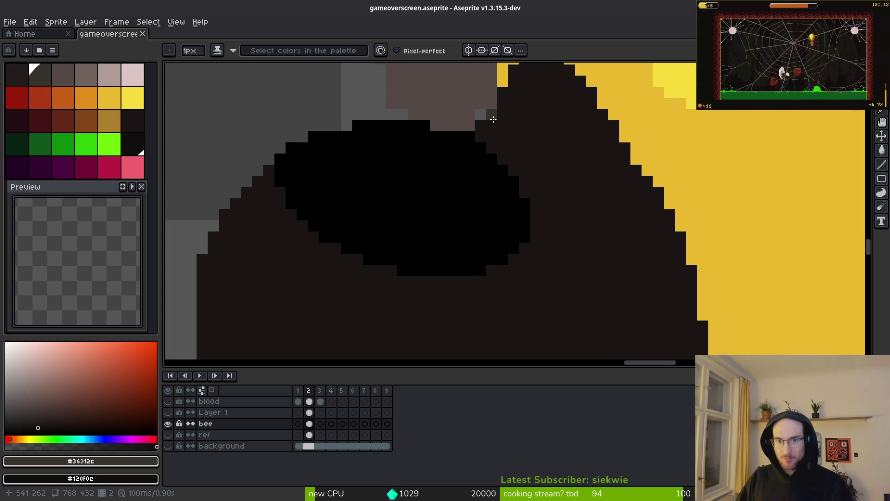
# Redraw the grey line from the eye down to the bee's bottom, discarding a trial fill.
pyautogui.moveTo(494, 124)
pyautogui.mouseDown()
pyautogui.moveTo(578, 185)
pyautogui.moveTo(625, 322)
pyautogui.mouseUp()
pyautogui.scroll(-3, 626, 323)
pyautogui.moveTo(623, 178); pyautogui.dragTo(589, 324)
pyautogui.scroll(-3, 588, 323)
pyautogui.moveTo(601, 142)
pyautogui.mouseDown()
pyautogui.moveTo(621, 219)
pyautogui.moveTo(615, 245)
pyautogui.mouseUp()
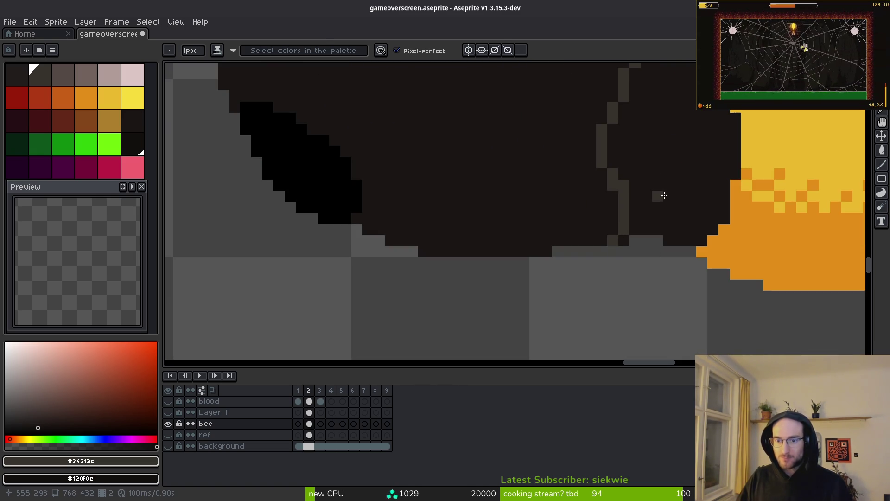
pyautogui.press('g')
pyautogui.click(675, 146)
pyautogui.scroll(-4, 672, 195)
pyautogui.hotkey('ctrl', 'z')
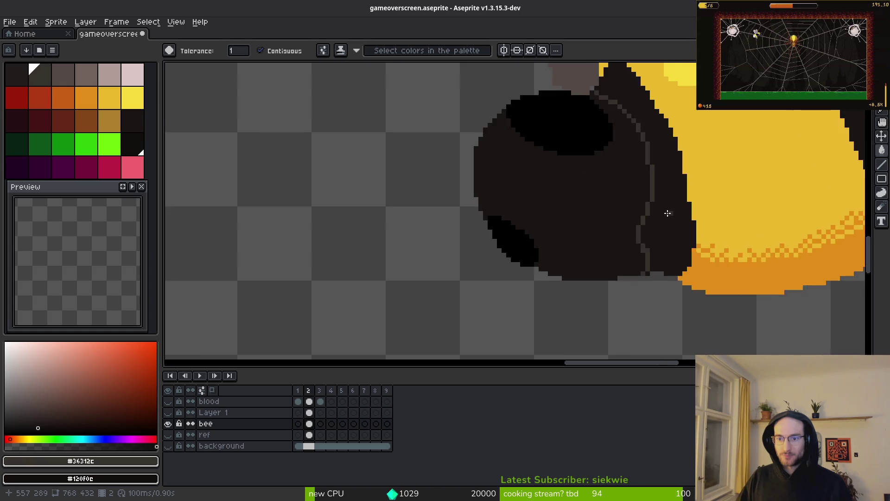
pyautogui.scroll(1, 677, 194)
# Paint pixels on the head with the dark body colour.
pyautogui.keyDown('alt'); pyautogui.click(639, 194); pyautogui.keyUp('alt')
pyautogui.scroll(1, 639, 195)
pyautogui.scroll(1, 617, 193)
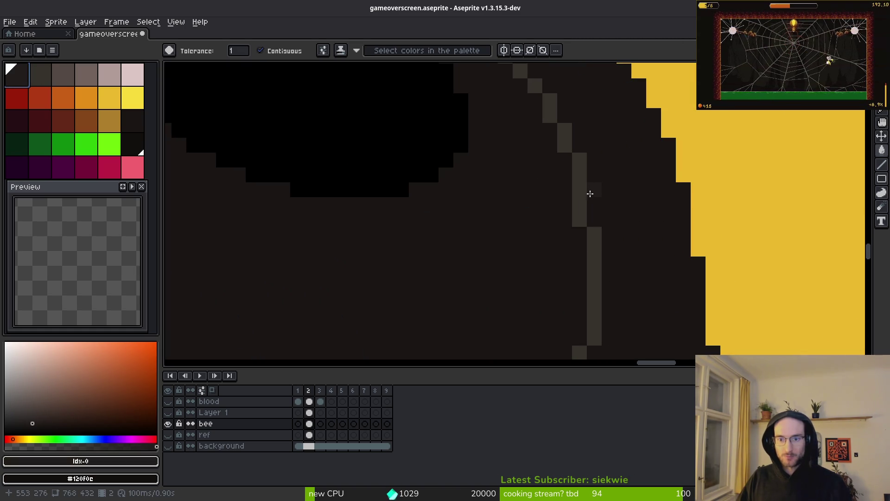
pyautogui.scroll(-2, 592, 193)
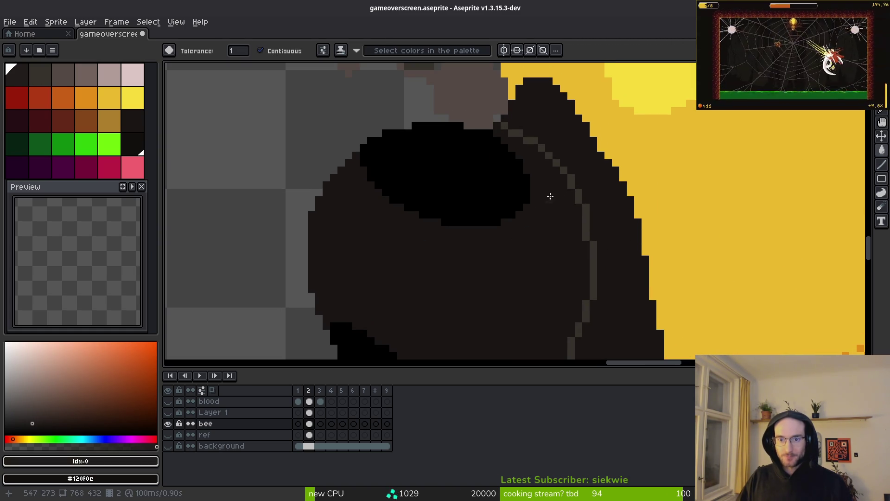
pyautogui.press('b')
pyautogui.scroll(2, 545, 191)
pyautogui.click(499, 126)
pyautogui.moveTo(638, 225)
pyautogui.mouseDown()
pyautogui.moveTo(593, 177)
pyautogui.moveTo(657, 232)
pyautogui.mouseUp()
pyautogui.scroll(-3, 628, 199)
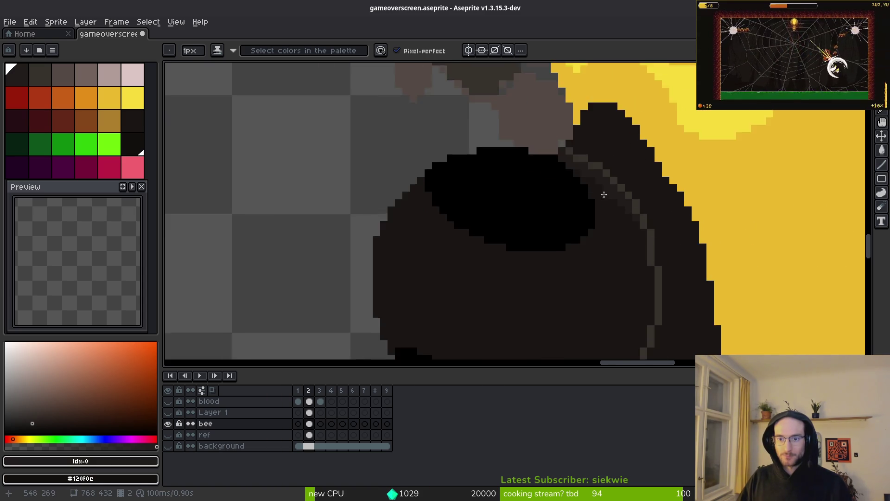
pyautogui.scroll(2, 610, 199)
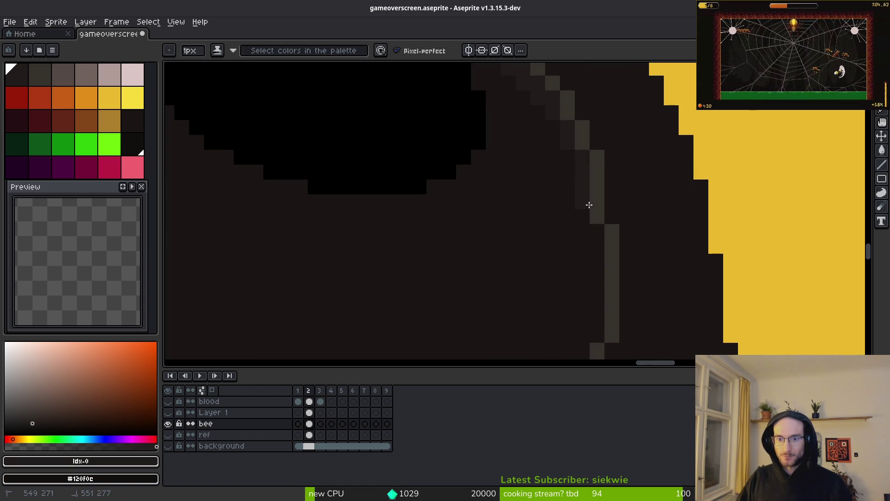
pyautogui.scroll(-2, 592, 288)
pyautogui.scroll(2, 551, 173)
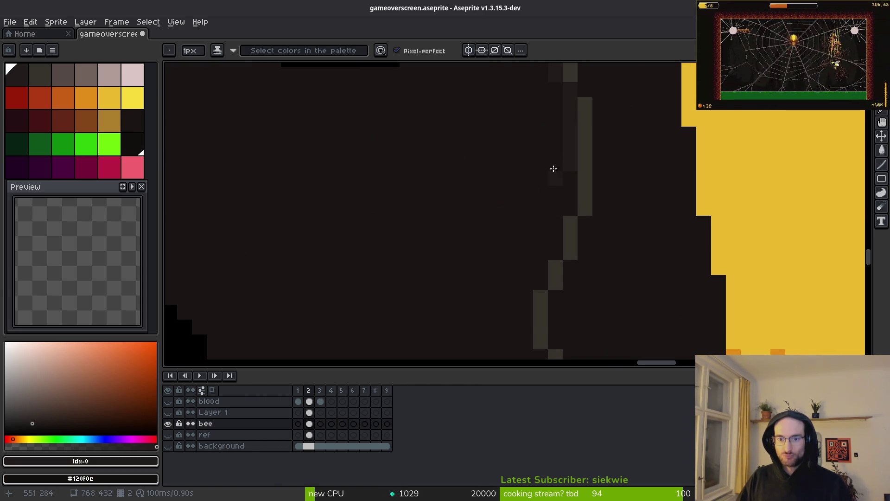
pyautogui.scroll(-2, 562, 214)
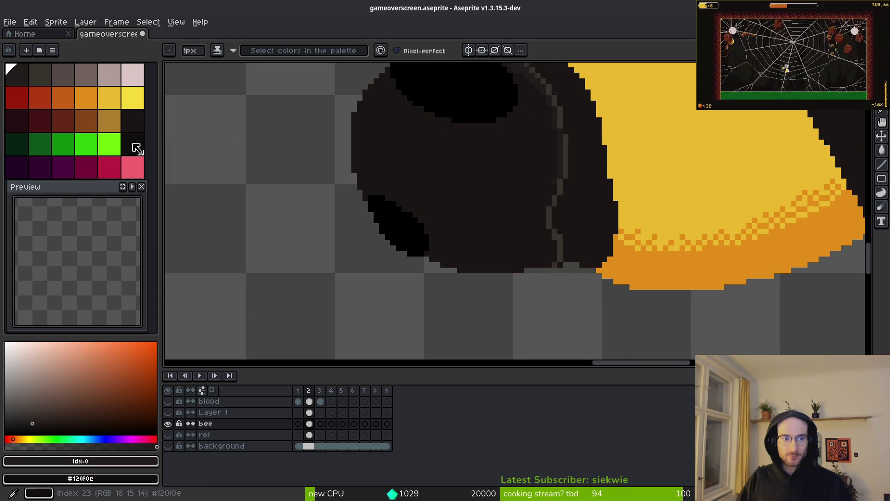
# Add dark shading strokes: a diagonal, the head's bottom row, the lower right and the head edge.
pyautogui.click(131, 147)
pyautogui.scroll(3, 656, 292)
pyautogui.scroll(-1, 630, 191)
pyautogui.moveTo(682, 245); pyautogui.dragTo(629, 270)
pyautogui.moveTo(431, 263)
pyautogui.mouseDown()
pyautogui.moveTo(384, 257)
pyautogui.moveTo(592, 259)
pyautogui.mouseUp()
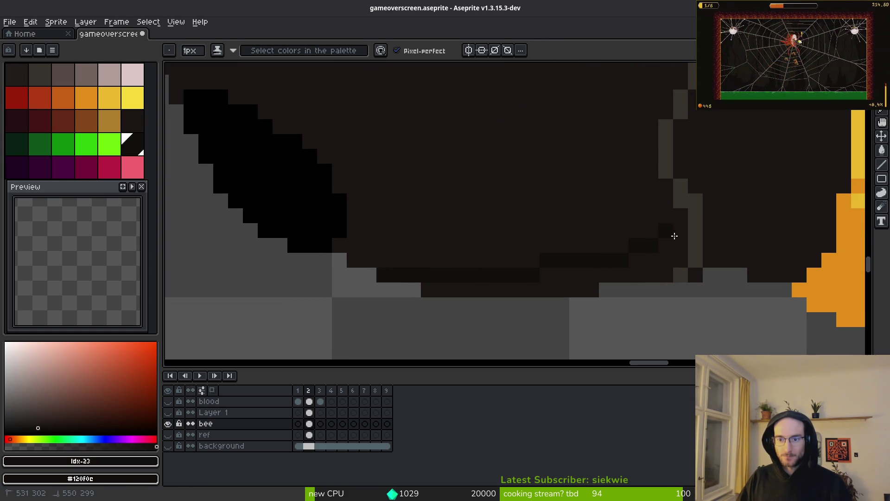
pyautogui.hscroll(5, 631, 235)
pyautogui.moveTo(699, 268)
pyautogui.mouseDown()
pyautogui.moveTo(699, 279)
pyautogui.moveTo(703, 242)
pyautogui.moveTo(646, 222)
pyautogui.moveTo(703, 243)
pyautogui.moveTo(660, 227)
pyautogui.mouseUp()
pyautogui.press('g')
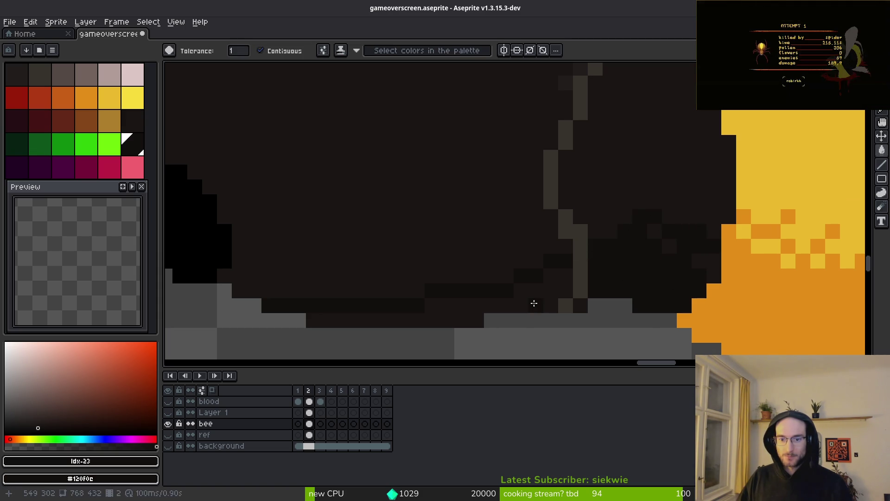
pyautogui.scroll(-3, 579, 299)
pyautogui.scroll(-1, 579, 299)
pyautogui.scroll(2, 577, 294)
pyautogui.press('b')
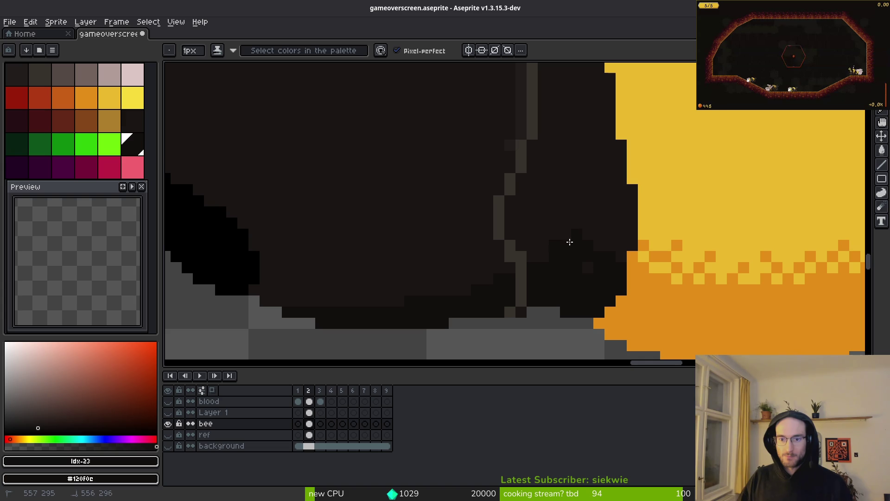
pyautogui.click(568, 238)
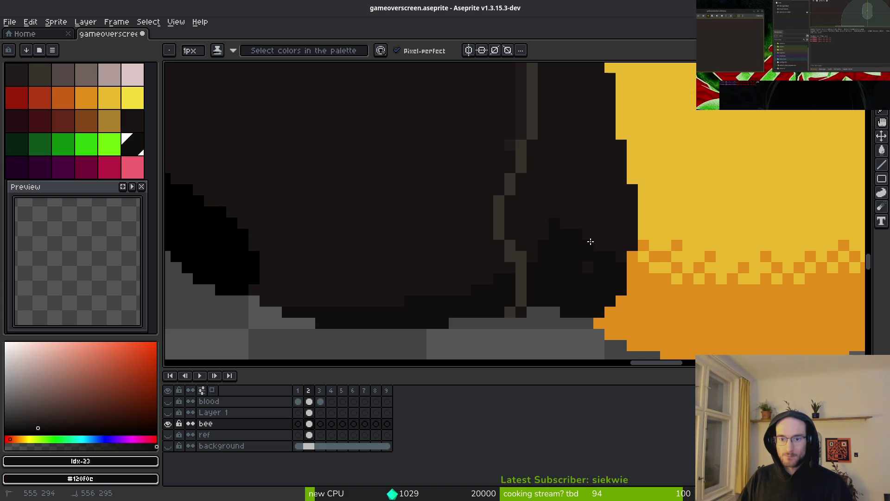
# Darken stray light head pixels and the light column with #1a1614 and the darkest palette colour.
pyautogui.scroll(3, 622, 267)
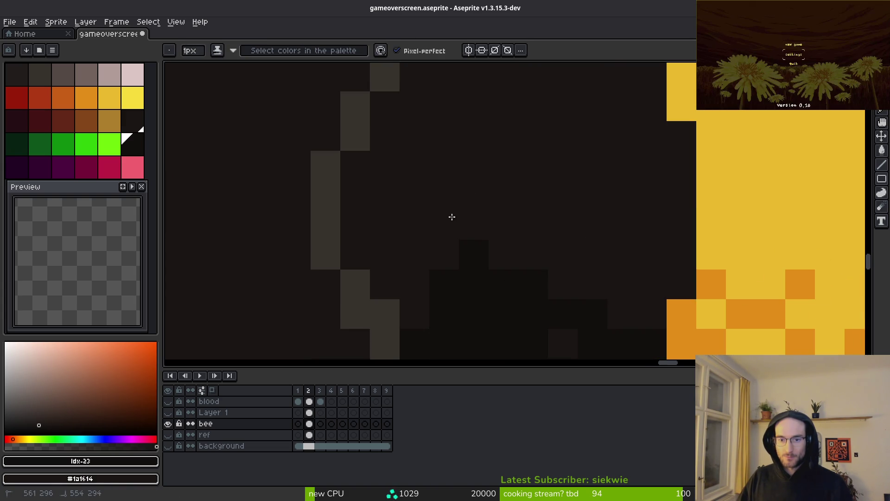
pyautogui.scroll(-3, 417, 170)
pyautogui.click(497, 253)
pyautogui.scroll(-4, 419, 274)
pyautogui.scroll(4, 370, 230)
pyautogui.keyDown('alt'); pyautogui.click(441, 178); pyautogui.keyUp('alt')
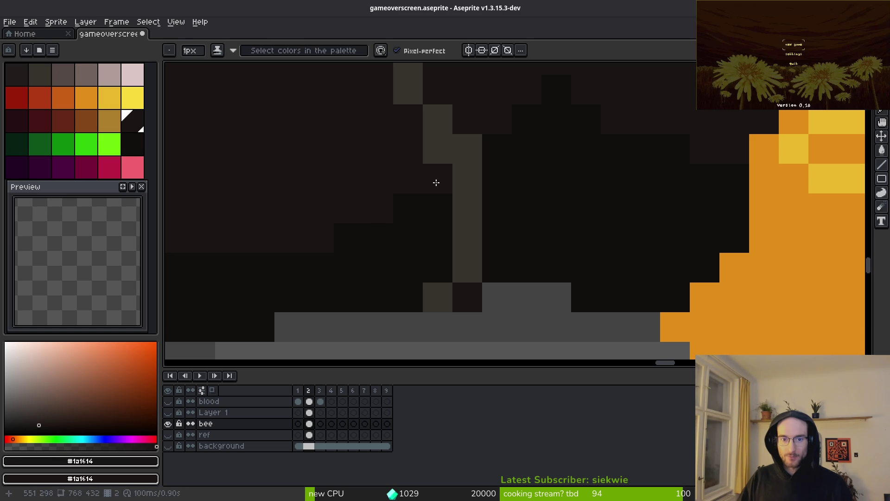
pyautogui.click(31, 78)
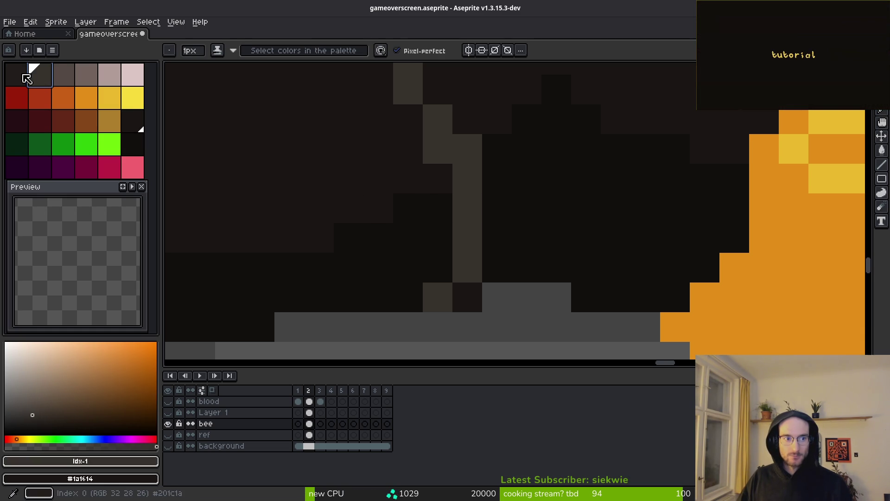
pyautogui.click(25, 74)
pyautogui.moveTo(468, 204)
pyautogui.mouseDown()
pyautogui.moveTo(475, 265)
pyautogui.moveTo(451, 297)
pyautogui.mouseUp()
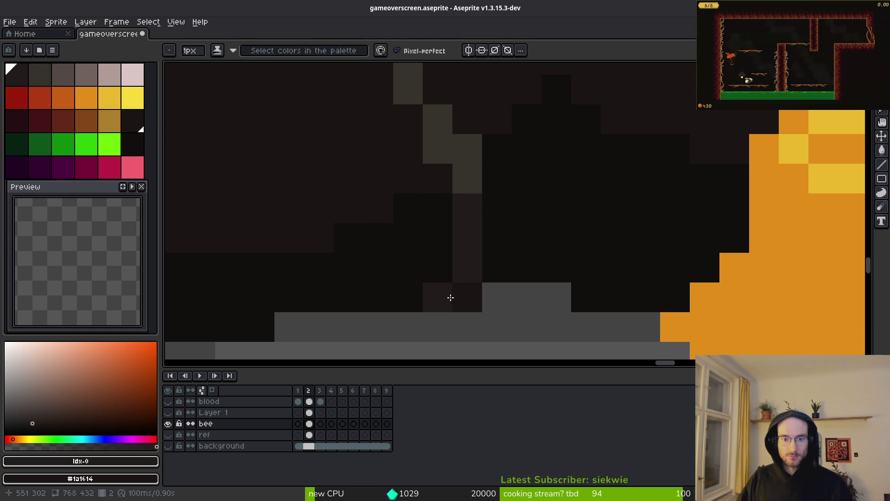
pyautogui.hotkey('ctrl', 'z')
# Add a dark pixel on the head and undo a misplaced one in the head shading.
pyautogui.scroll(1, 494, 290)
pyautogui.click(535, 255)
pyautogui.scroll(-4, 536, 255)
pyautogui.scroll(3, 550, 270)
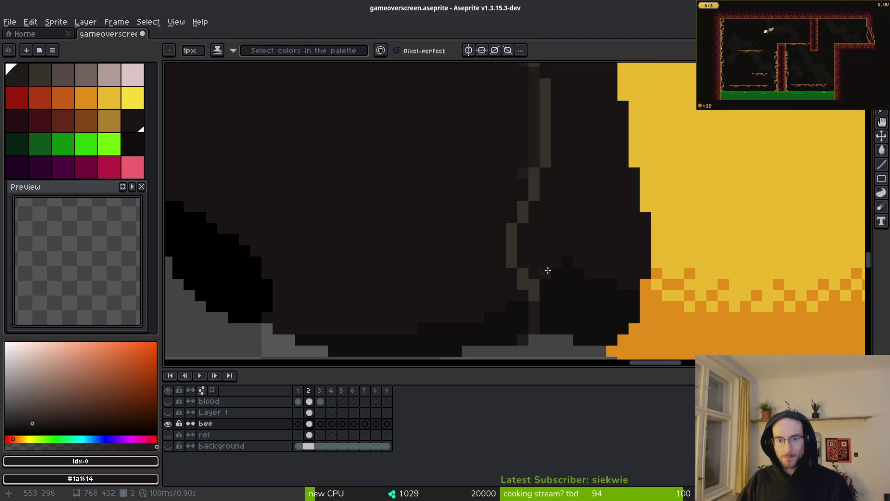
pyautogui.scroll(2, 550, 270)
pyautogui.click(451, 218)
pyautogui.hotkey('ctrl', 'z')
pyautogui.scroll(-3, 564, 333)
pyautogui.scroll(1, 519, 273)
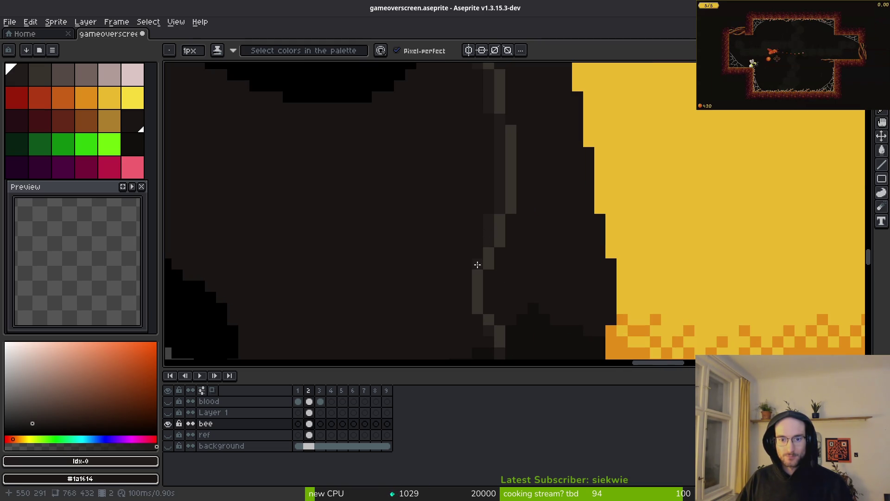
pyautogui.scroll(-1, 529, 205)
# Compare the #1a1614 and #36312c head colours, keep #1a1614, and save the sprite.
pyautogui.keyDown('alt'); pyautogui.click(487, 264); pyautogui.keyUp('alt')
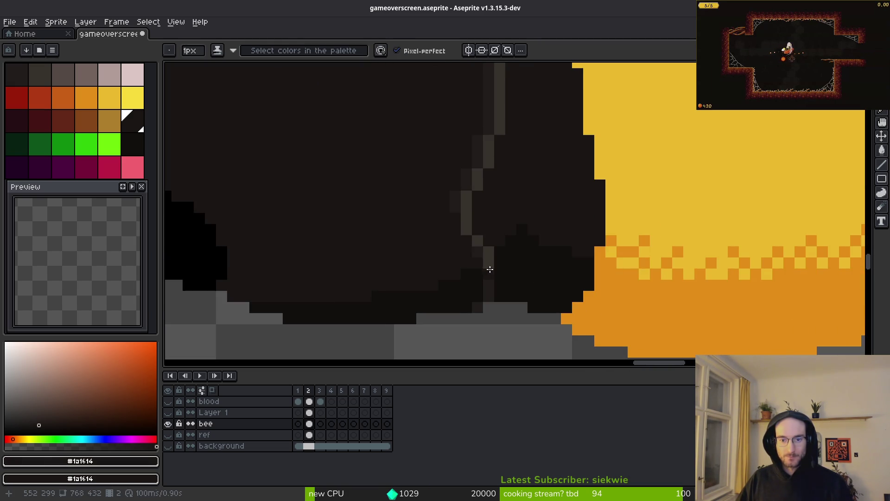
pyautogui.scroll(2, 459, 234)
pyautogui.scroll(1, 423, 134)
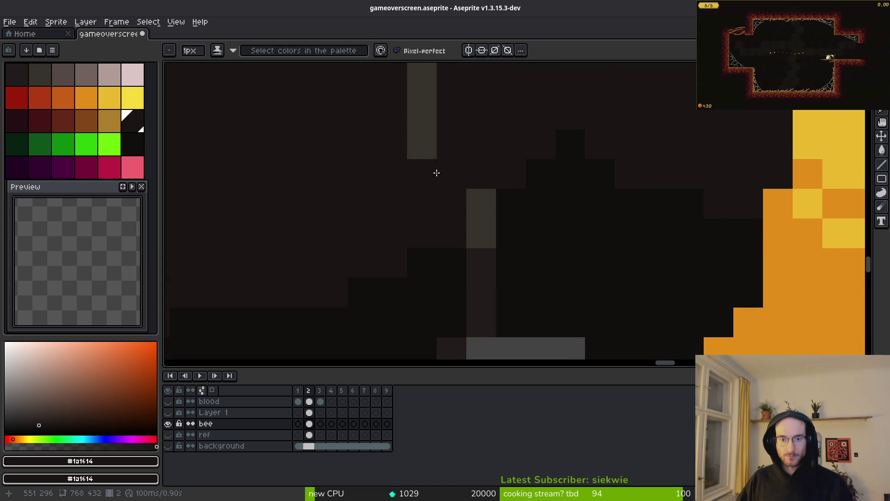
pyautogui.keyDown('alt'); pyautogui.click(427, 141); pyautogui.keyUp('alt')
pyautogui.keyDown('alt'); pyautogui.click(412, 143); pyautogui.keyUp('alt')
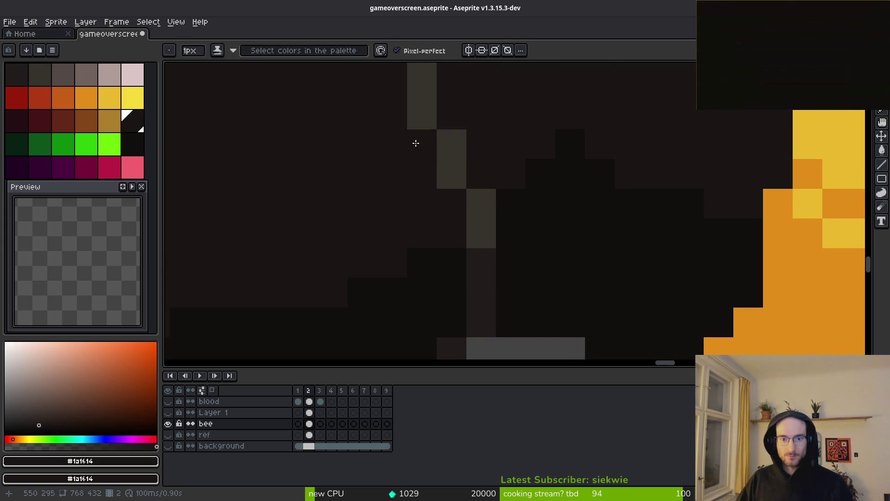
pyautogui.scroll(-4, 430, 201)
pyautogui.scroll(-3, 427, 199)
pyautogui.hotkey('ctrl', 's')
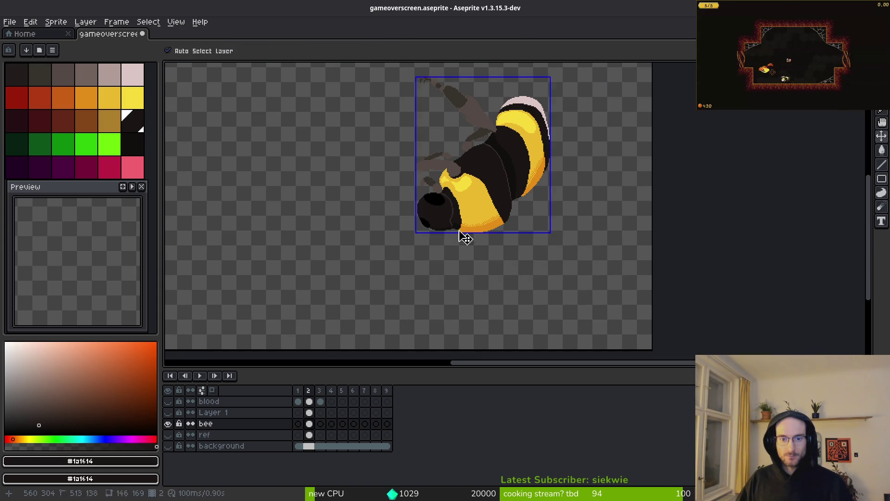
# Choose a dark grey primary colour and a lighter grey secondary colour from the palette.
pyautogui.scroll(3, 550, 227)
pyautogui.hscroll(-3, 550, 227)
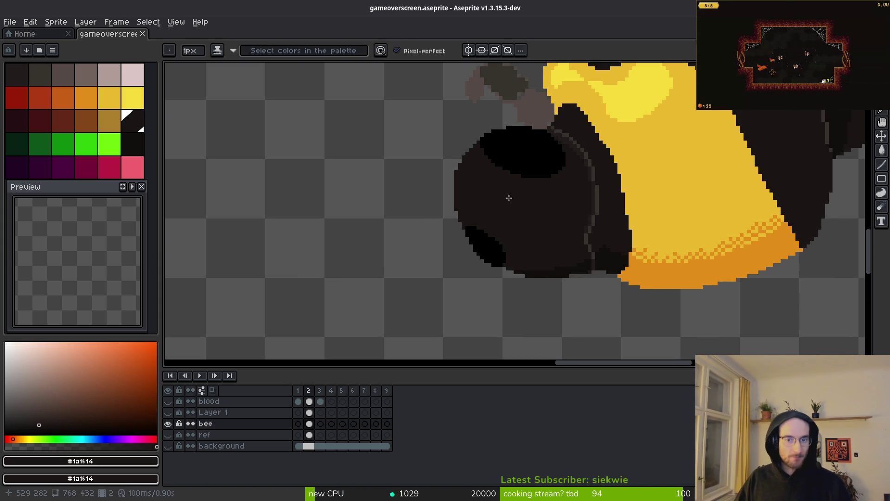
pyautogui.scroll(-1, 509, 197)
pyautogui.click(39, 75)
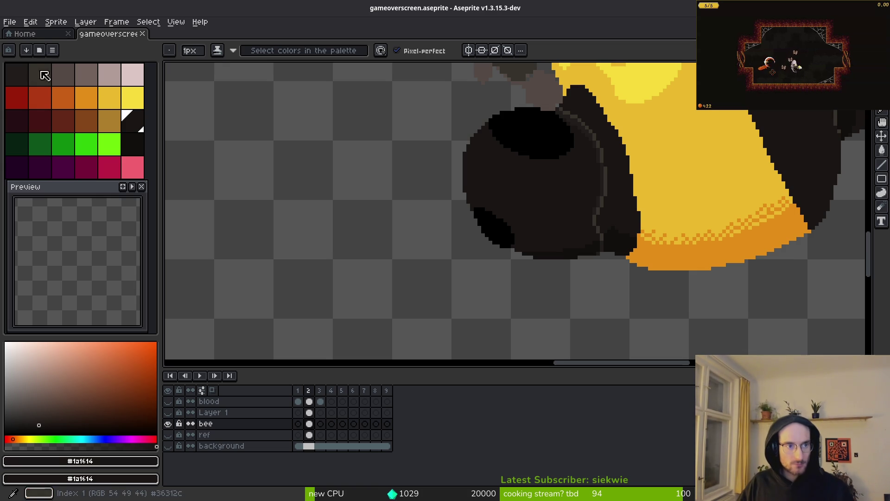
pyautogui.scroll(3, 541, 185)
pyautogui.rightClick(61, 84)
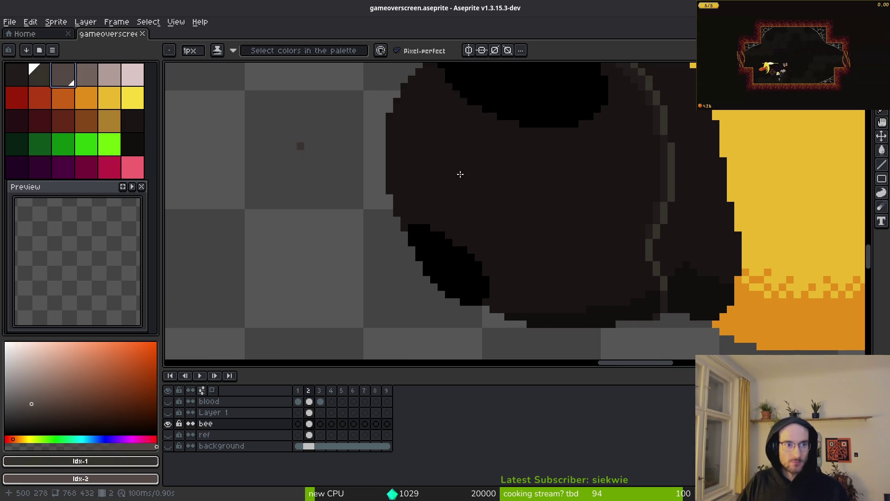
pyautogui.scroll(-2, 538, 185)
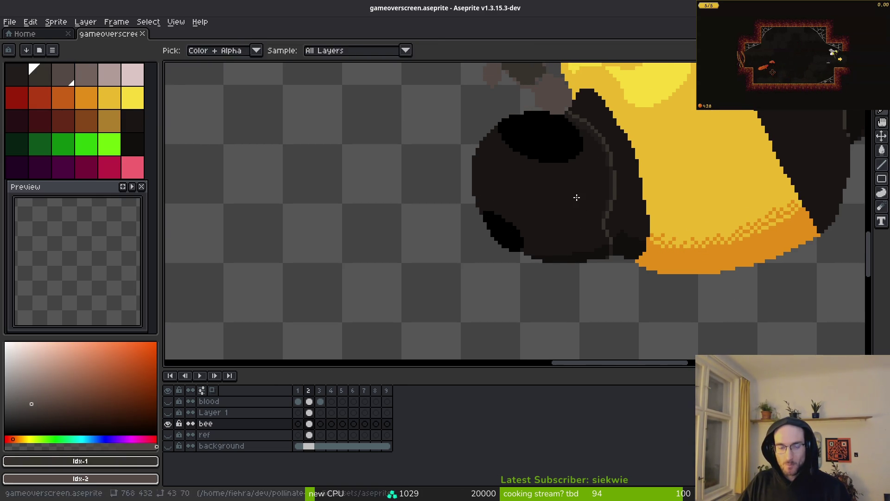
# Check the bee reference photo twice to study how the legs attach.
pyautogui.hotkey('alt', 'Tab')
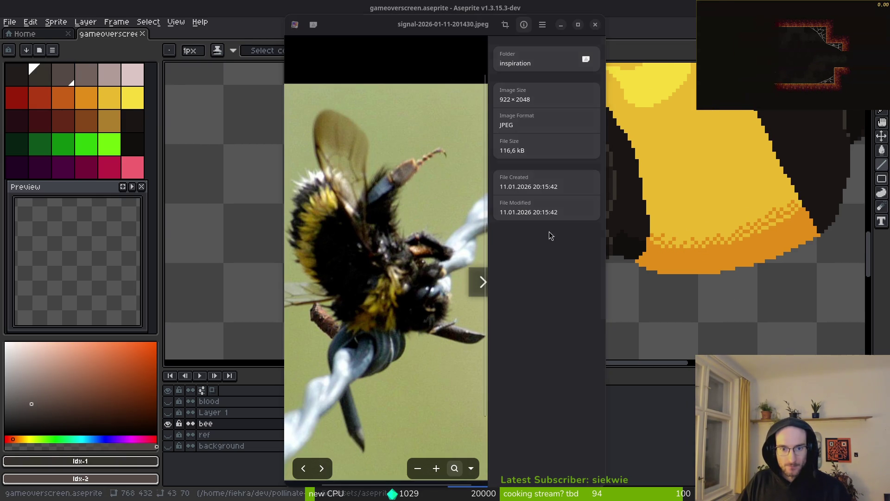
pyautogui.hotkey('alt', 'Tab')
pyautogui.scroll(3, 569, 241)
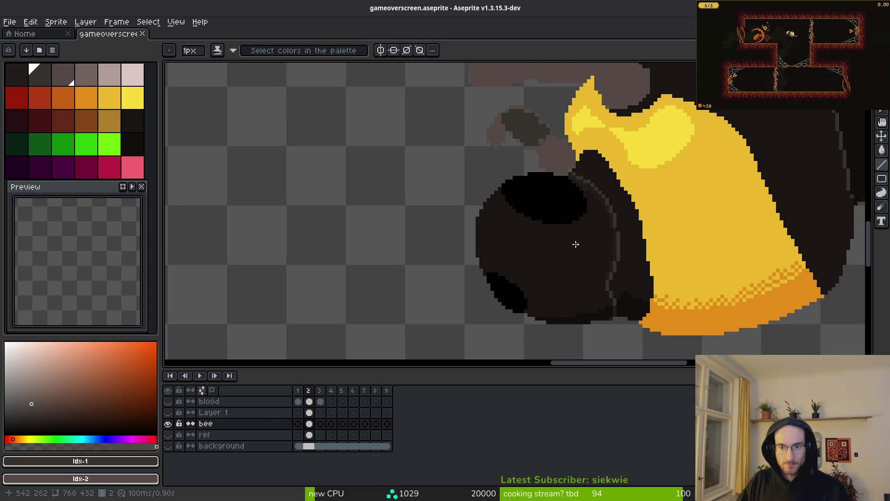
pyautogui.hotkey('alt', 'Tab')
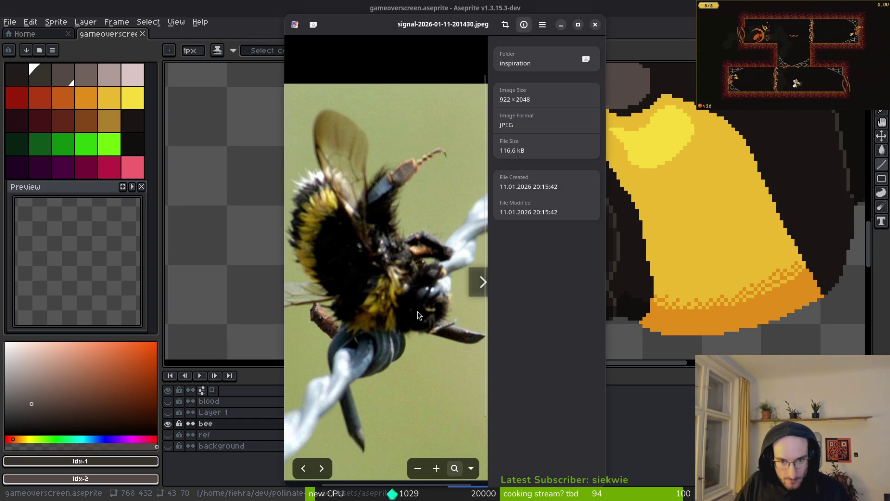
pyautogui.hotkey('alt', 'Tab')
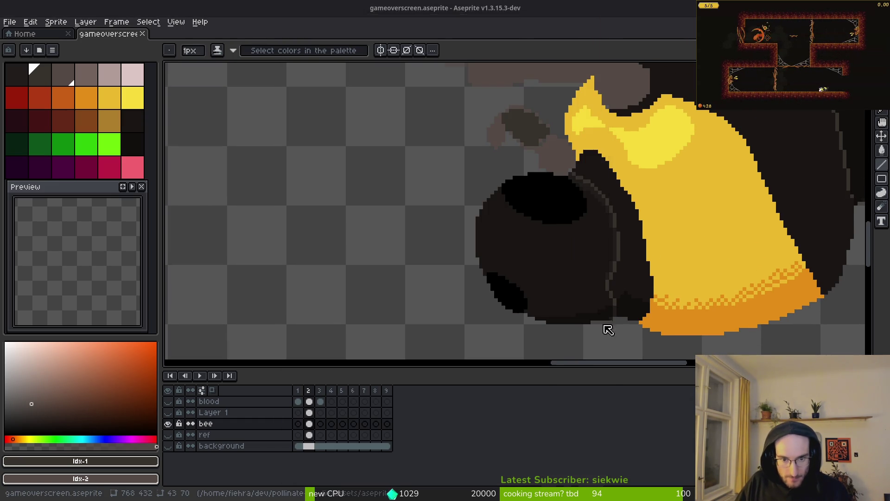
pyautogui.scroll(-2, 584, 304)
pyautogui.hscroll(-1, 580, 291)
# Draw a thin grey leg line reaching out from under the bee's head.
pyautogui.moveTo(573, 269)
pyautogui.mouseDown()
pyautogui.moveTo(582, 291)
pyautogui.moveTo(559, 306)
pyautogui.moveTo(581, 303)
pyautogui.mouseUp()
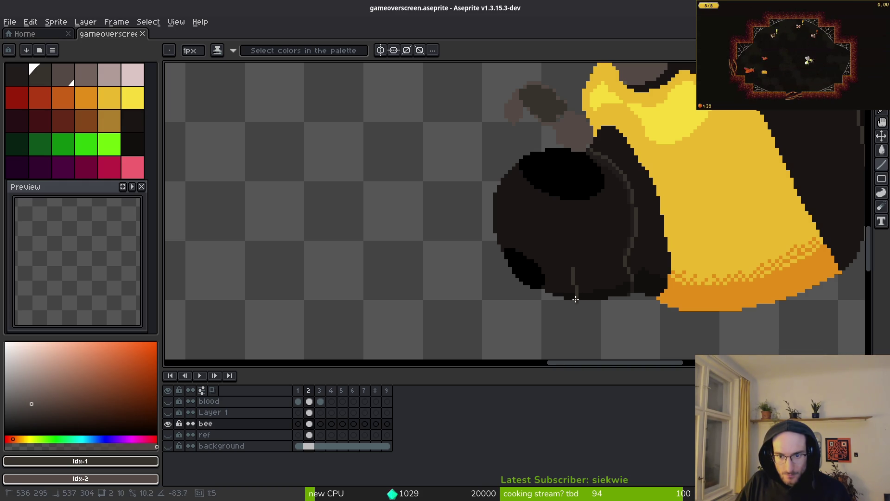
pyautogui.scroll(1, 582, 289)
pyautogui.moveTo(580, 295); pyautogui.dragTo(577, 297)
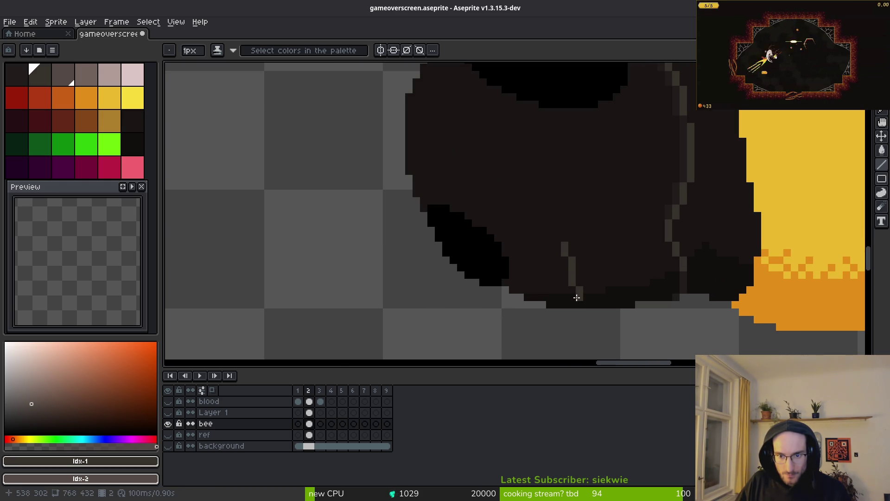
pyautogui.scroll(-2, 398, 346)
pyautogui.scroll(1, 397, 348)
pyautogui.moveTo(467, 344)
pyautogui.mouseDown()
pyautogui.moveTo(521, 245)
pyautogui.moveTo(492, 276)
pyautogui.moveTo(359, 252)
pyautogui.moveTo(688, 311)
pyautogui.moveTo(790, 241)
pyautogui.moveTo(770, 155)
pyautogui.moveTo(783, 189)
pyautogui.mouseUp()
pyautogui.scroll(2, 355, 257)
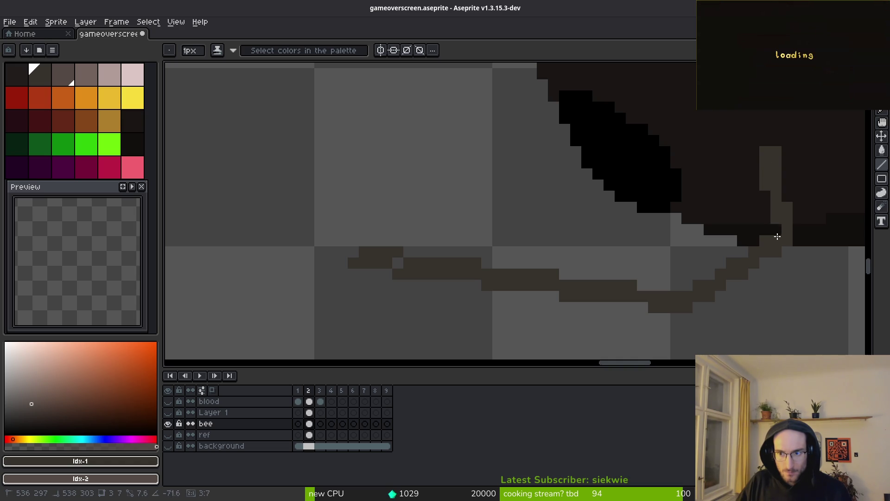
# Redraw the straight leg line, then pencil a lighter highlight along its top edge.
pyautogui.moveTo(783, 158)
pyautogui.mouseDown()
pyautogui.moveTo(795, 249)
pyautogui.moveTo(747, 290)
pyautogui.moveTo(689, 308)
pyautogui.moveTo(781, 249)
pyautogui.moveTo(757, 238)
pyautogui.moveTo(687, 284)
pyautogui.mouseUp()
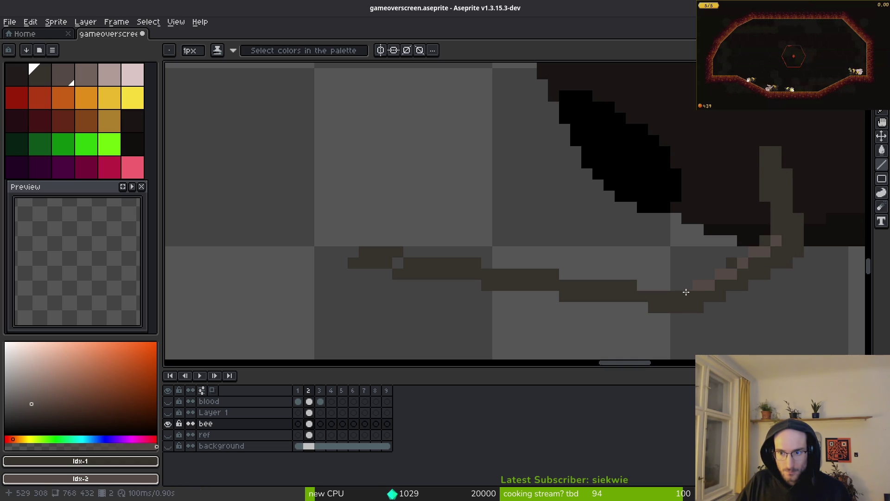
pyautogui.press('b')
pyautogui.click(742, 262)
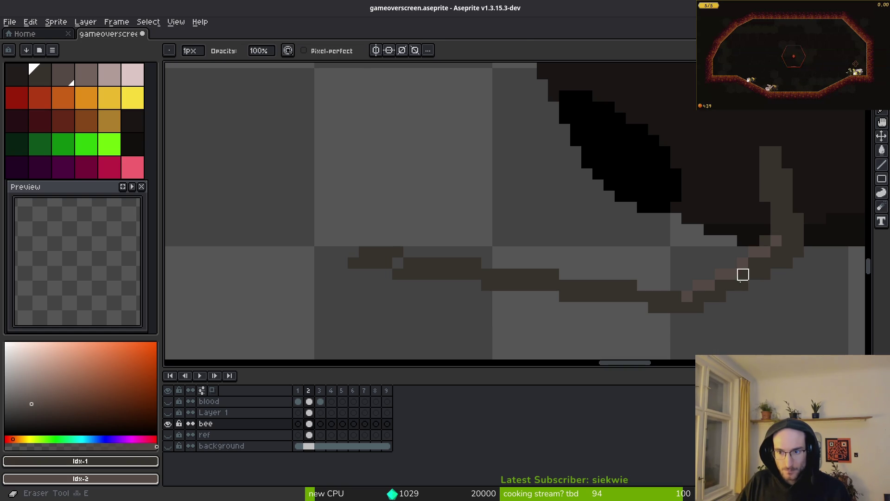
pyautogui.keyDown('shift'); pyautogui.click(444, 253); pyautogui.keyUp('shift')
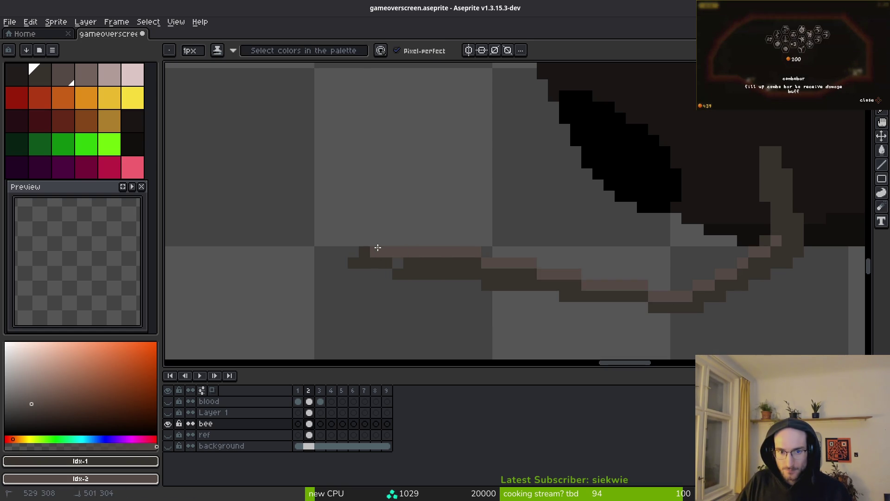
pyautogui.hotkey('ctrl', 'z')
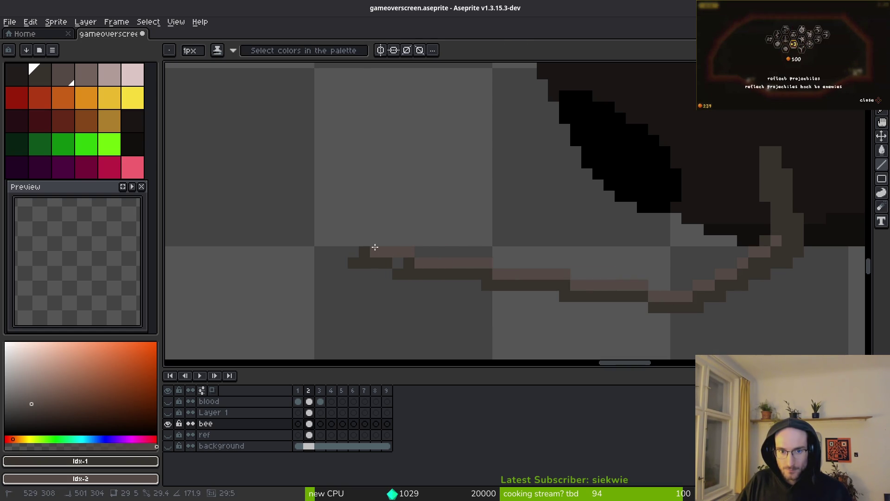
pyautogui.click(366, 246)
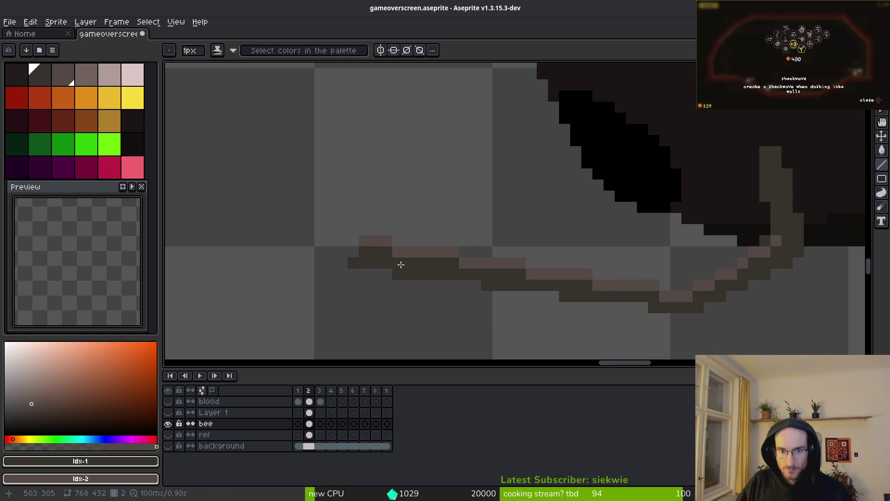